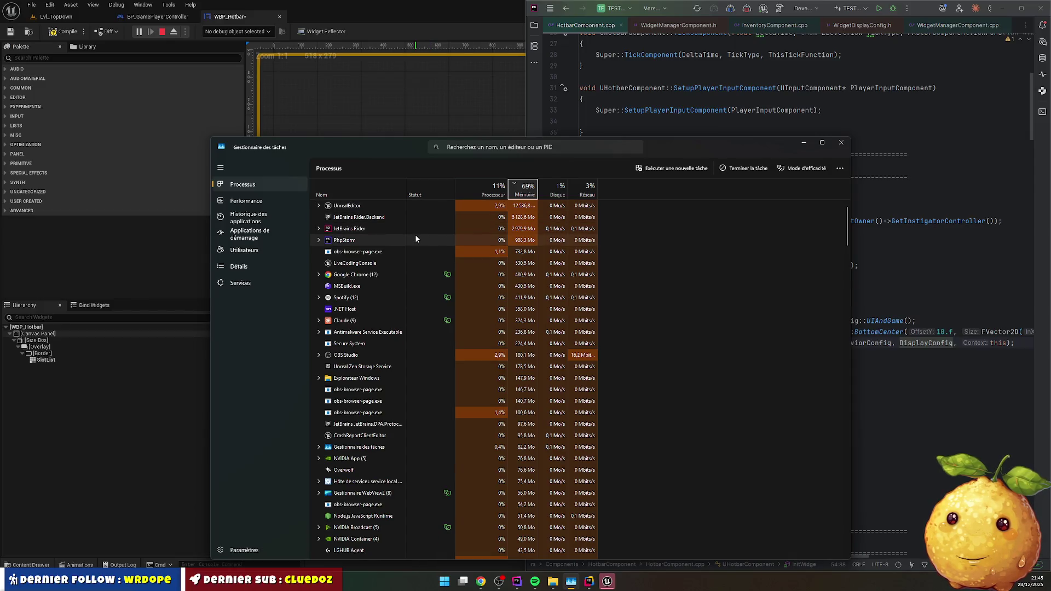
- Stop the hotbar widget simulation, then close Unreal Engine, saving WBP_Hotbar
left_click(804, 143)
left_click(607, 581)
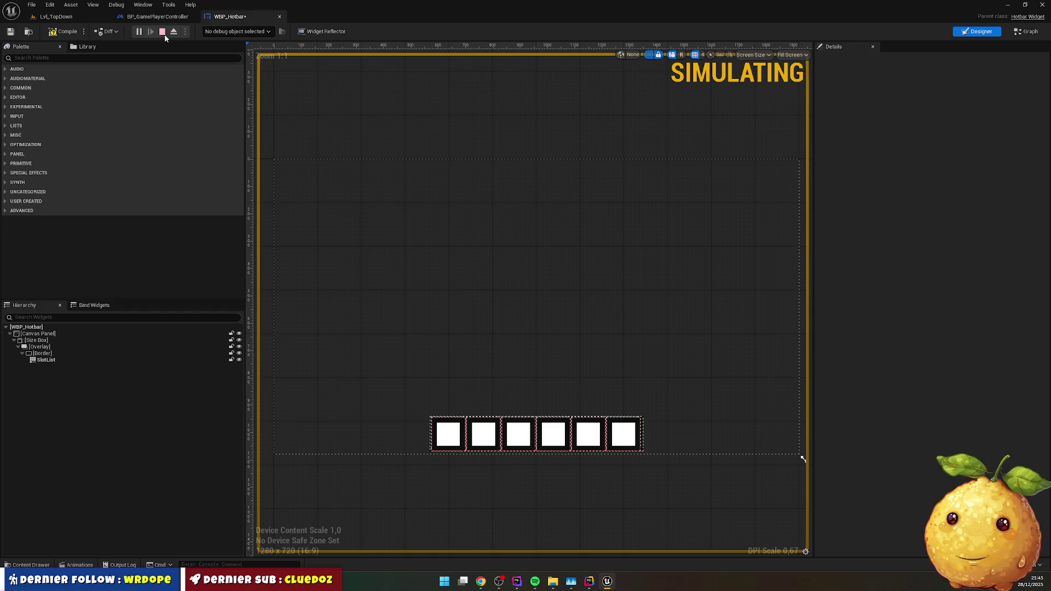
left_click(164, 34)
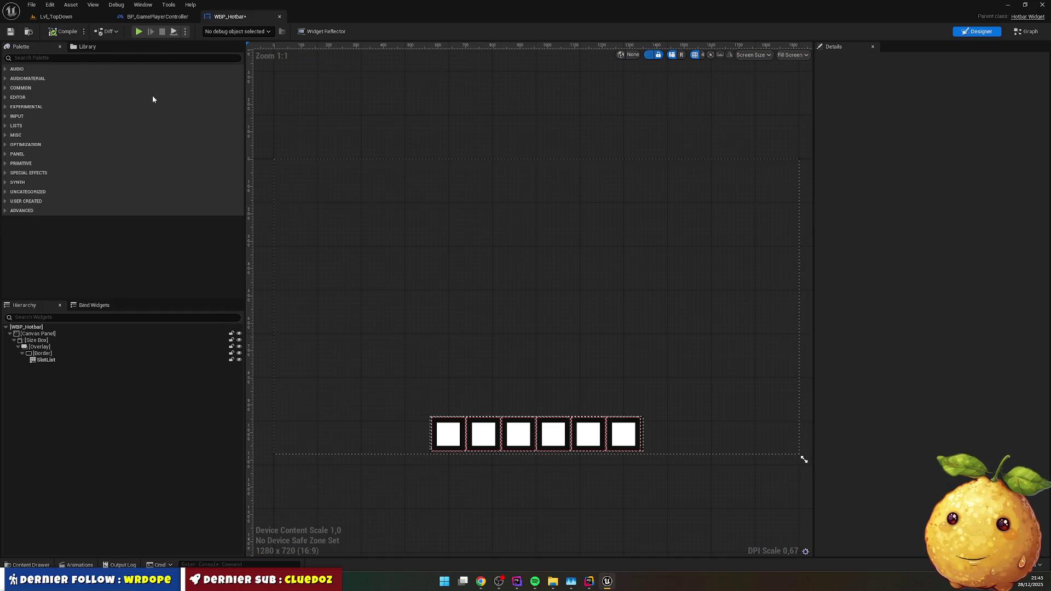
left_click(1042, 4)
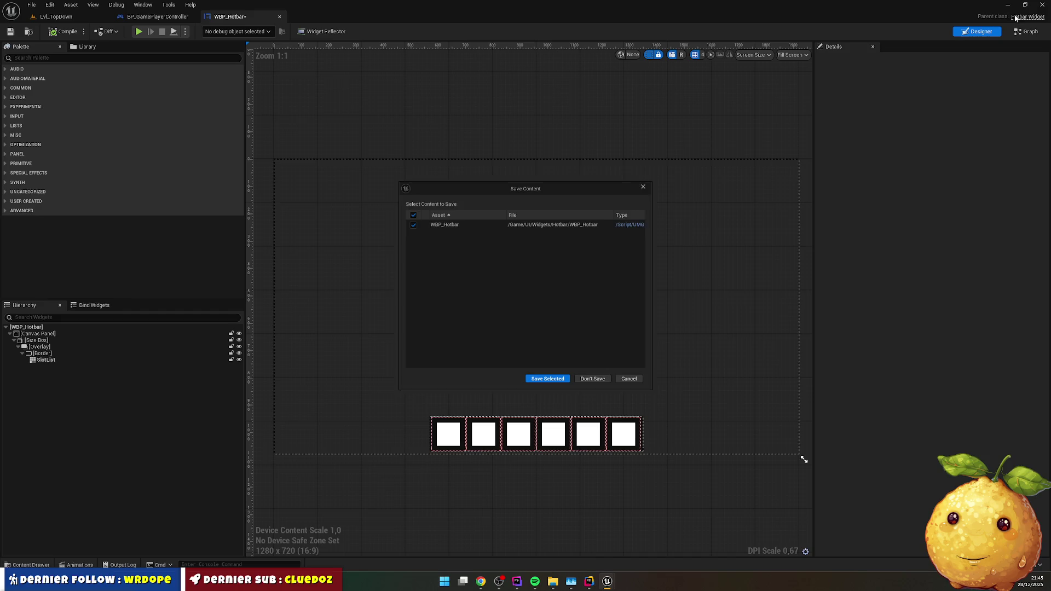
left_click(549, 383)
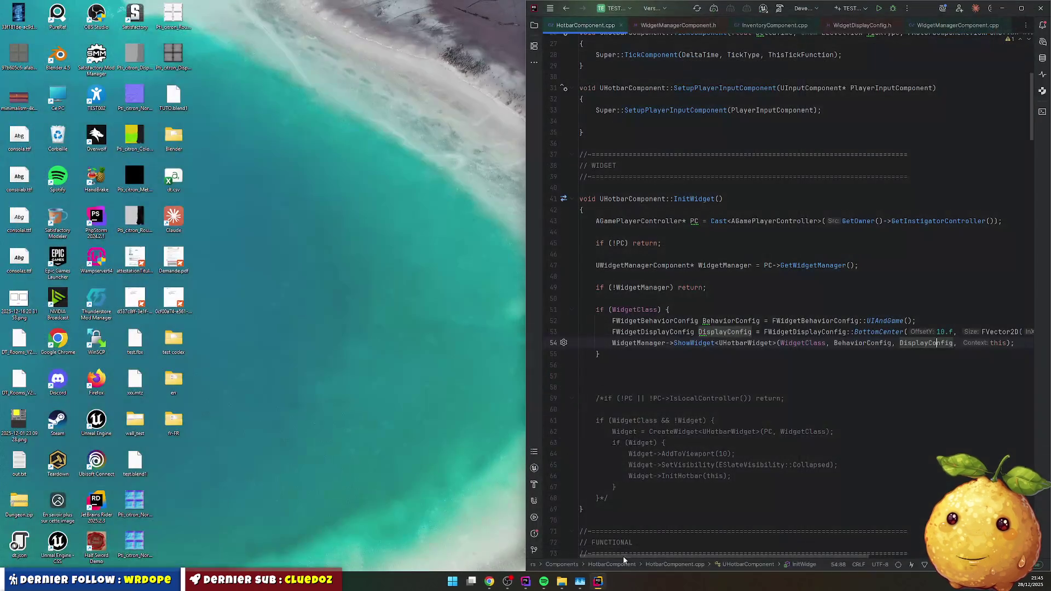
- Maximise Rider and start a build of the TEST002 project
left_click(790, 249)
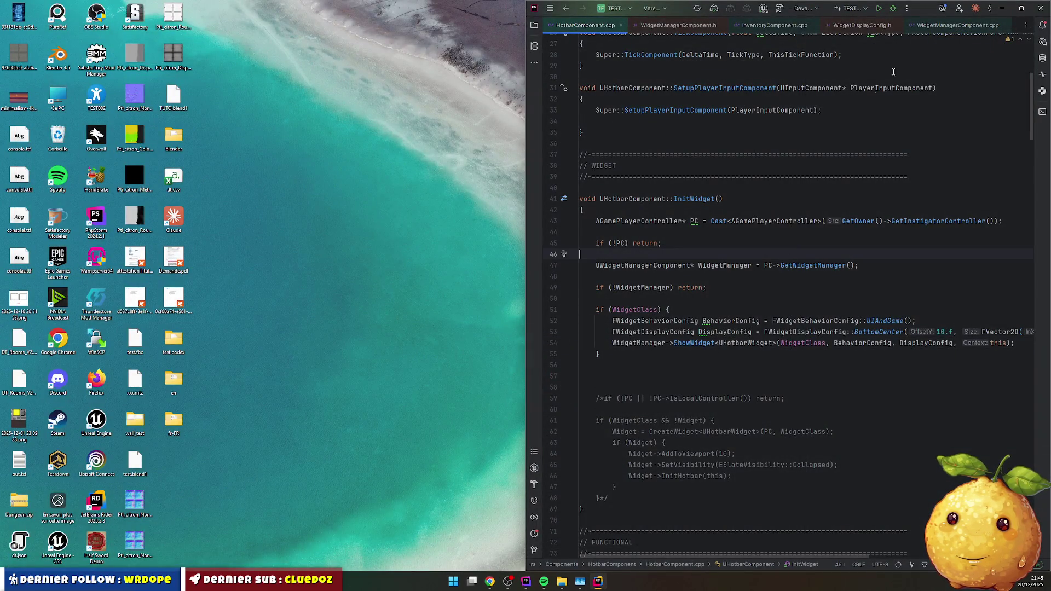
left_click(1021, 8)
left_click(602, 206)
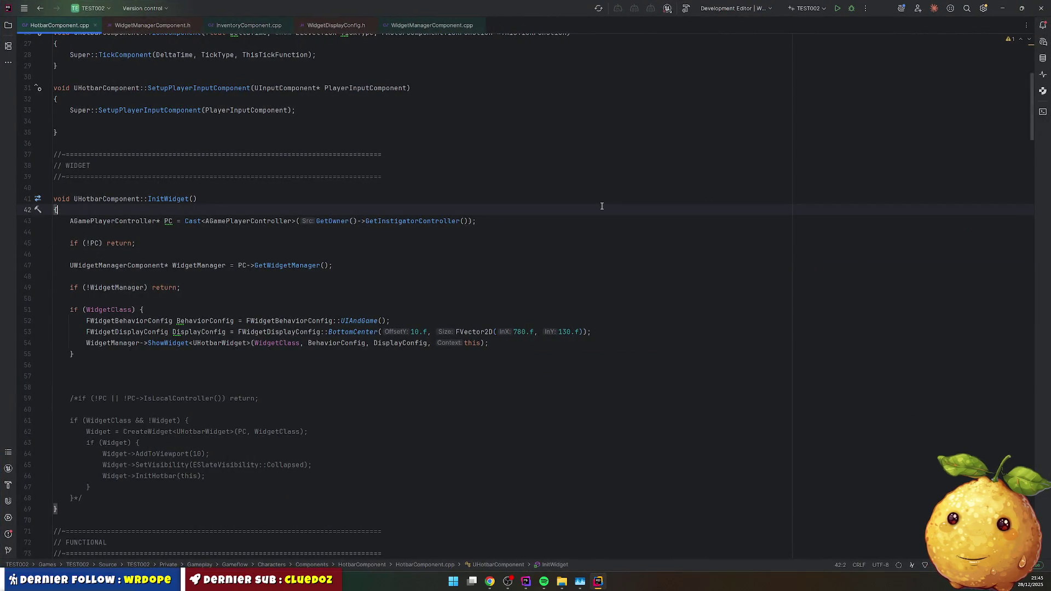
key("ctrl+shift+b")
- Review BottomCenter in WidgetDisplayConfig.h and ShowWidget, then show the build output
left_click(333, 26)
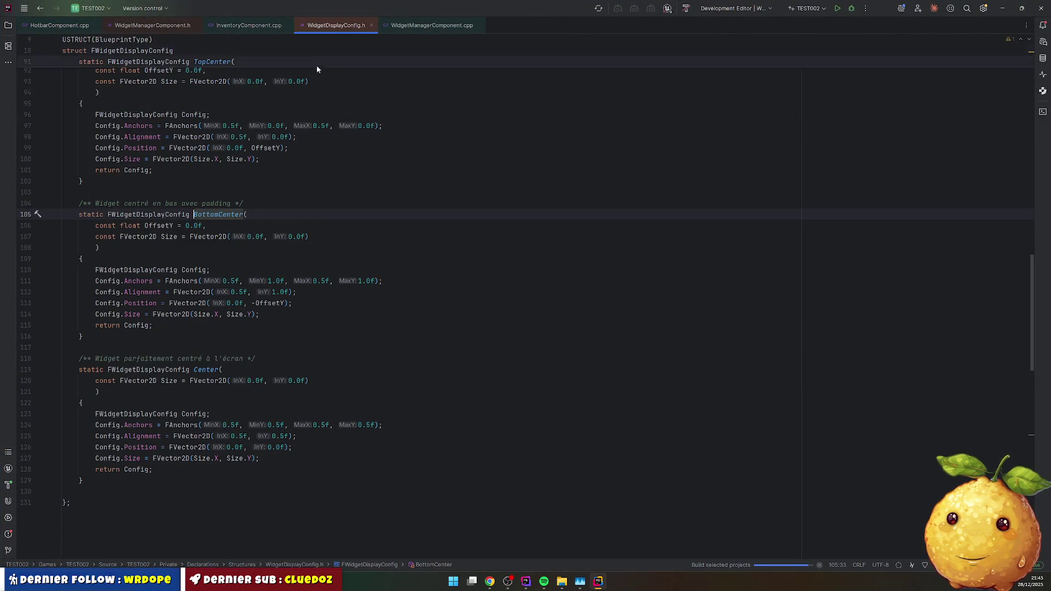
left_click(170, 31)
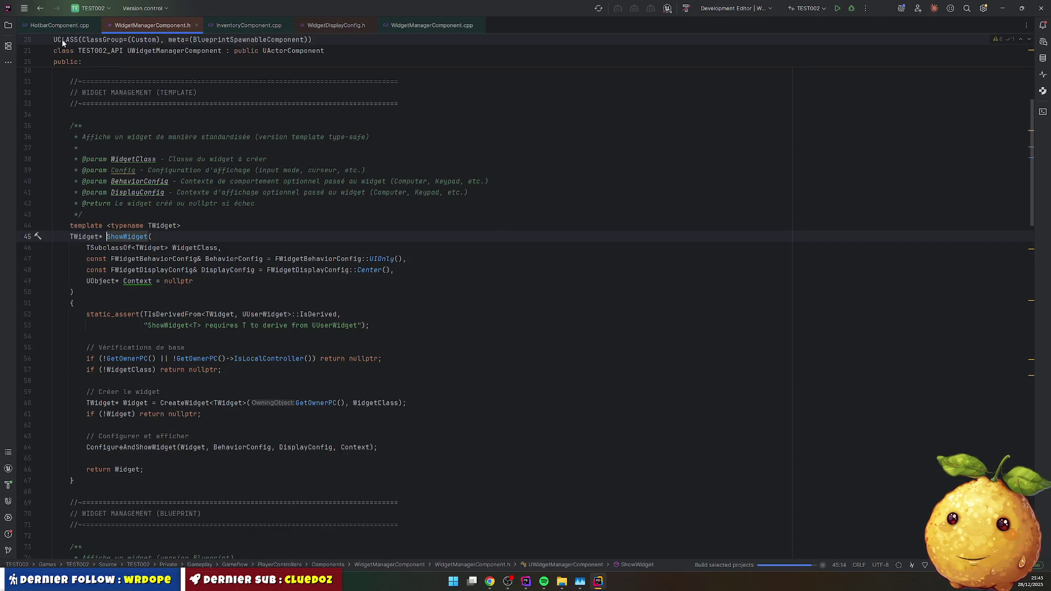
left_click(8, 26)
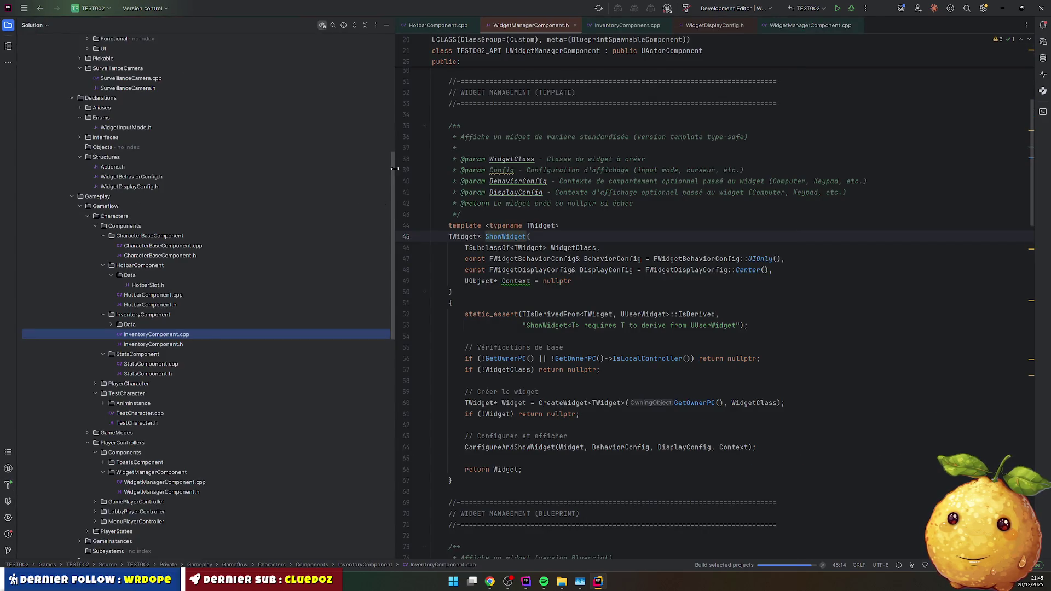
left_click_drag(395, 169, 265, 169)
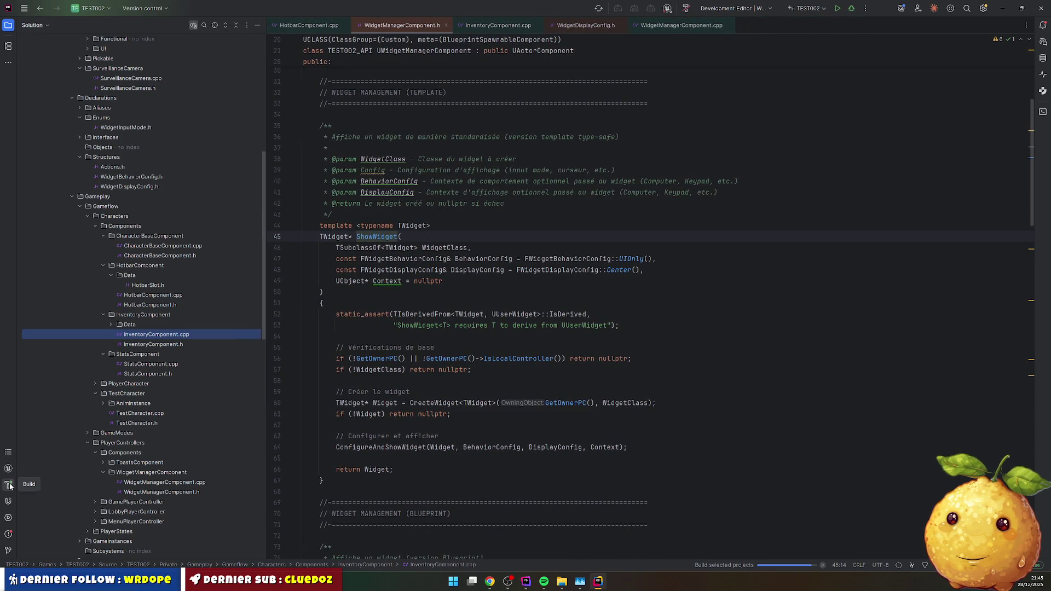
left_click(8, 485)
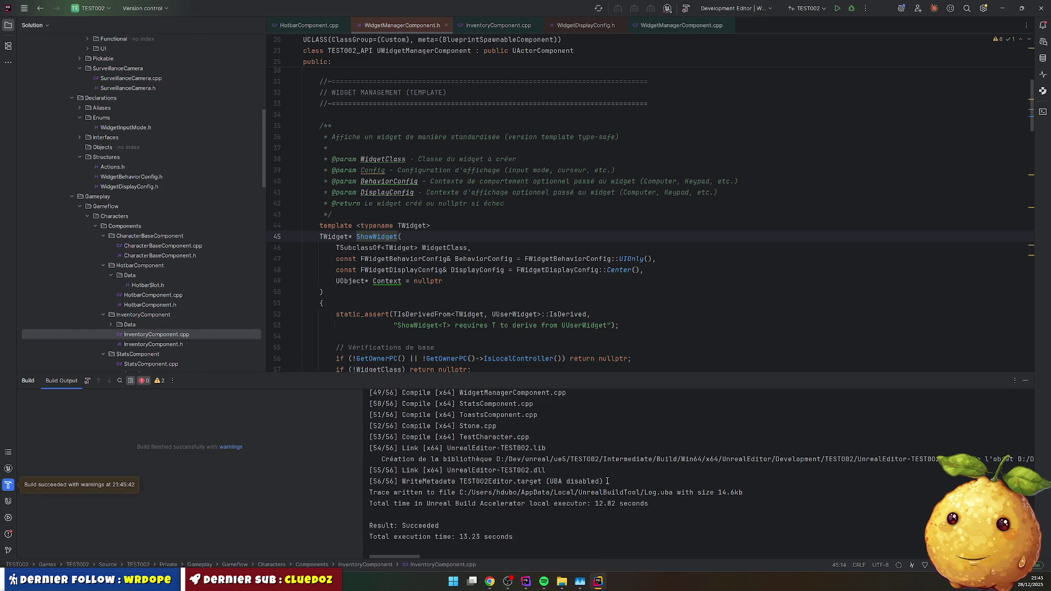
- Check the build output and open the TEST002 project folder to relaunch Unreal
scroll(609, 481, "up", 10)
scroll(609, 481, "up", 10)
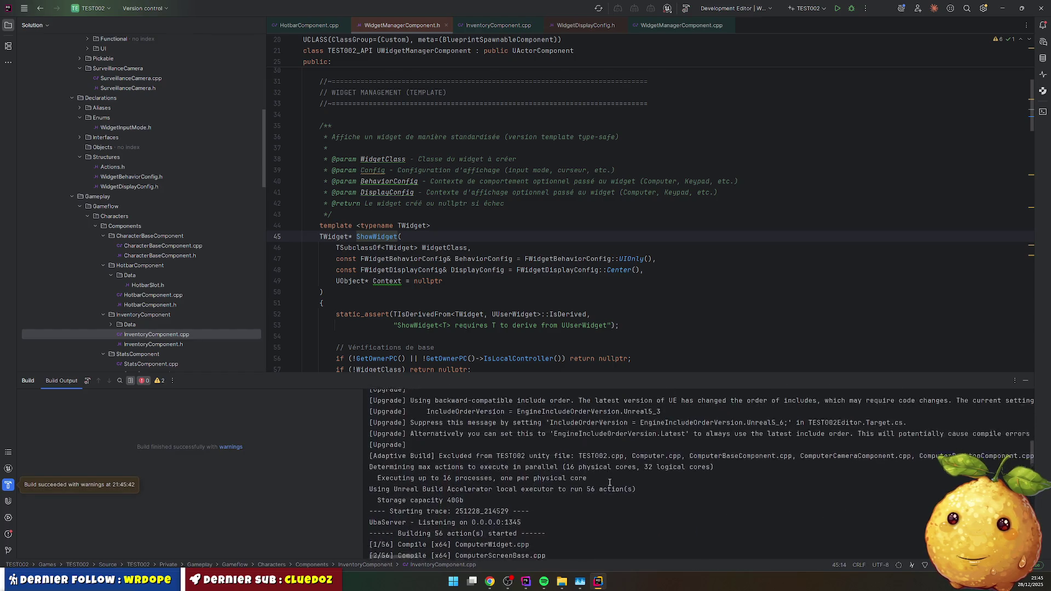
left_click(561, 581)
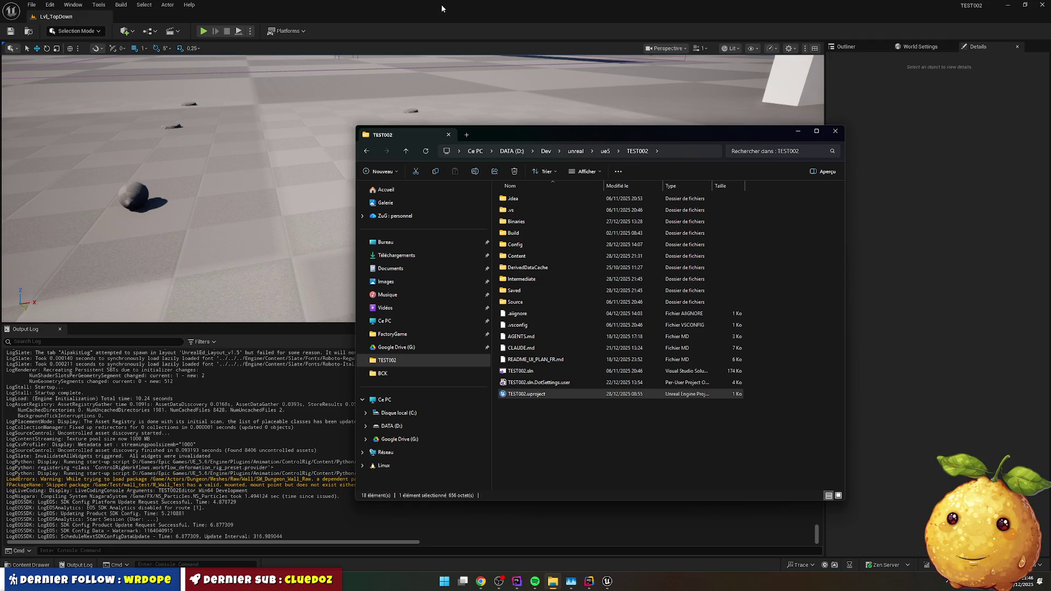
- Play-test the level to check hotbar and inventory, then browse the Hotbar widget assets
left_click(441, 4)
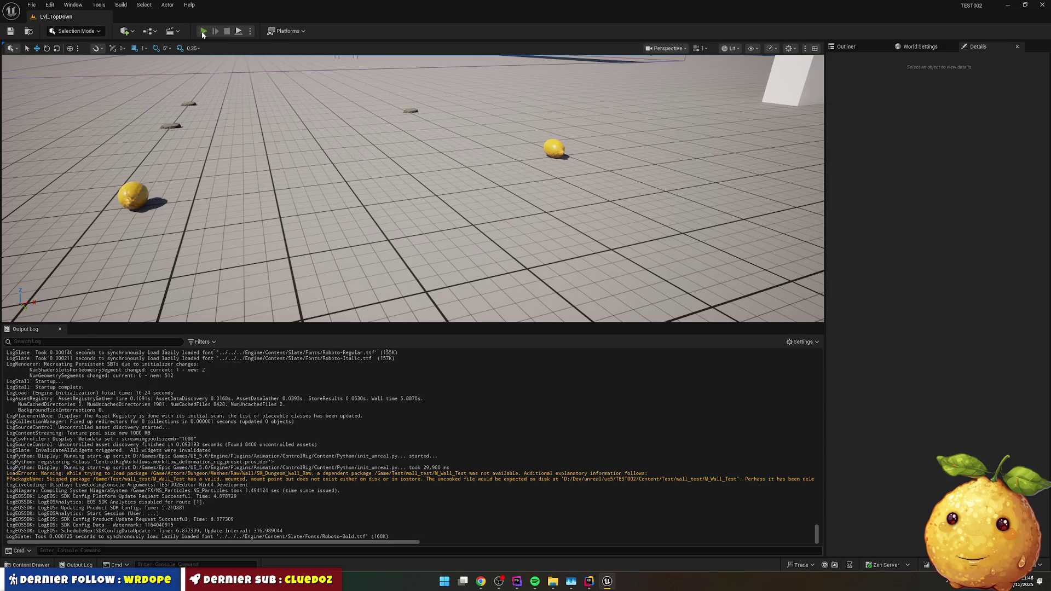
left_click(202, 32)
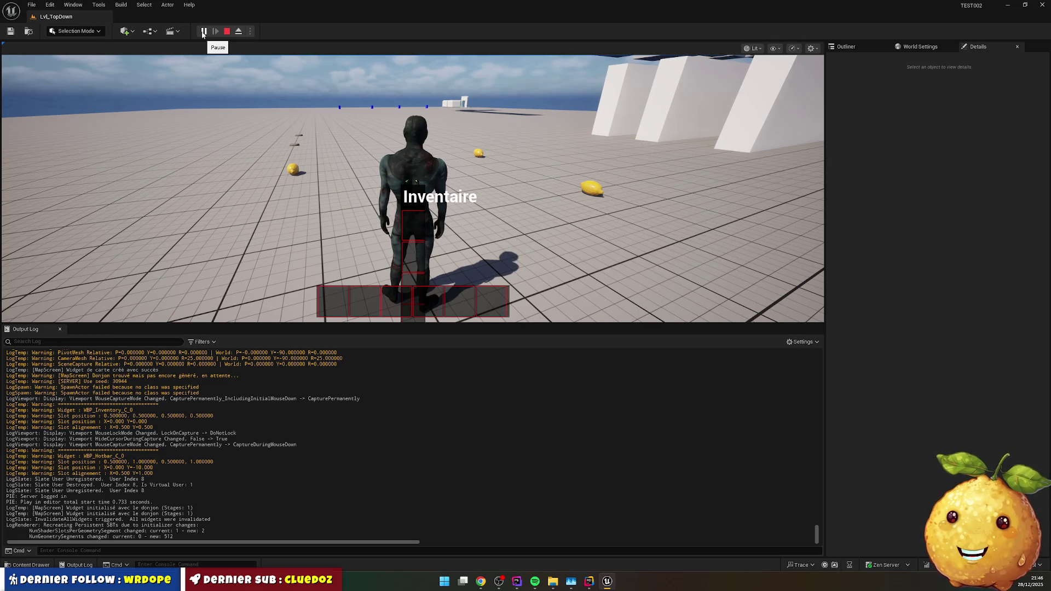
key("Escape")
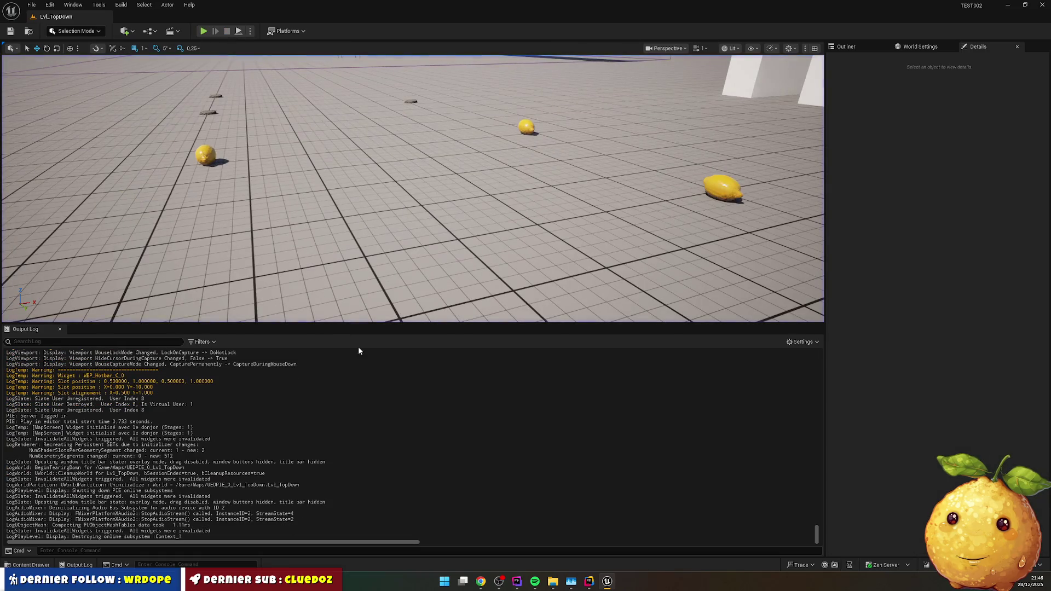
mouse_move(609, 587)
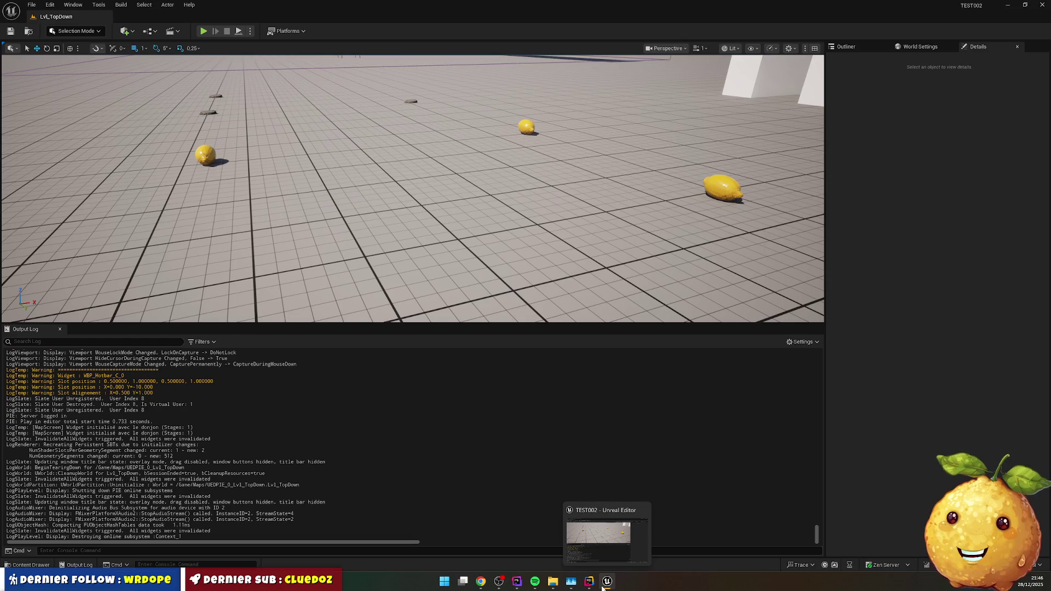
left_click(31, 565)
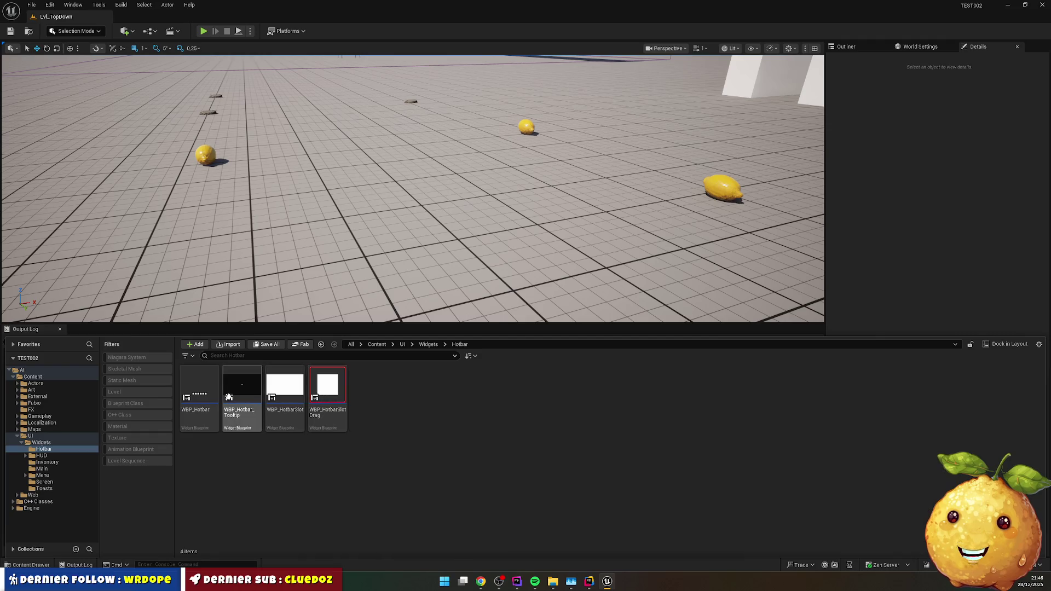
- In WBP_Hotbar, replace the Canvas Panel with its Size Box child
left_click(207, 388)
double_click(196, 409)
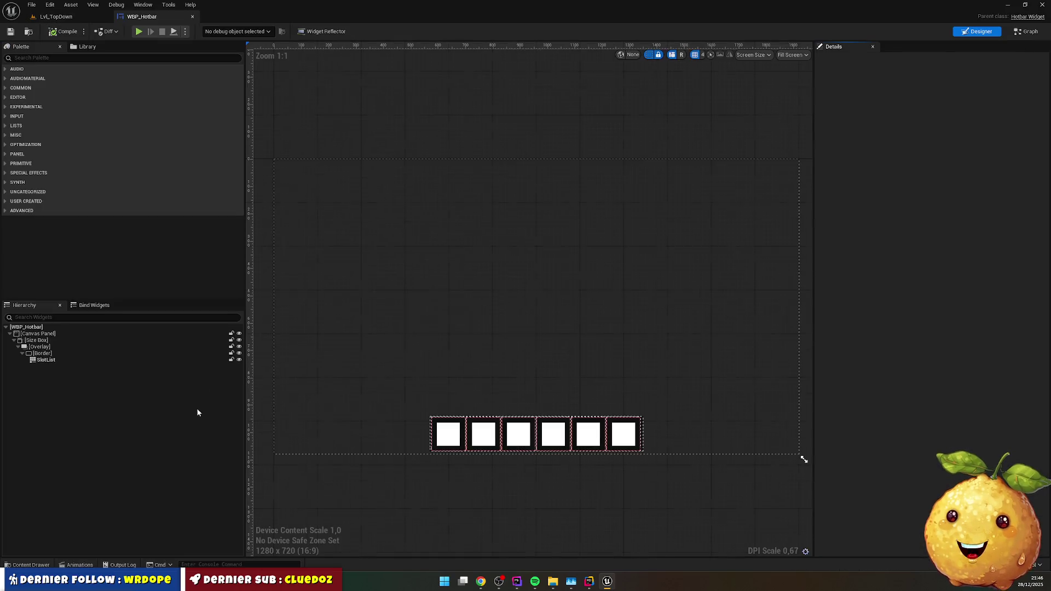
left_click(49, 335)
right_click(49, 336)
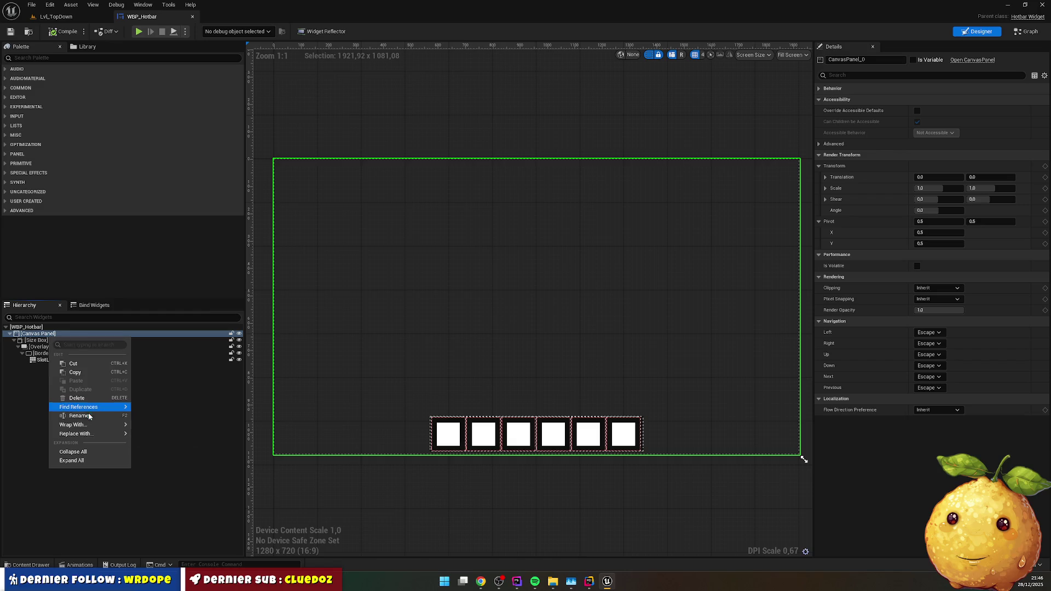
mouse_move(117, 436)
left_click(167, 455)
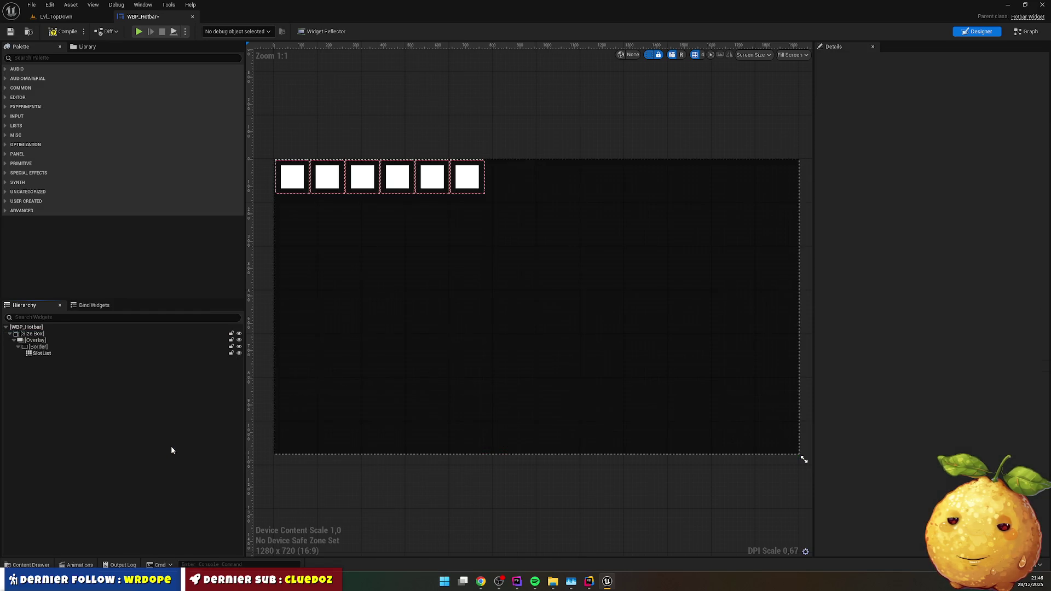
- Return to Lvl_TopDown and browse up to the Widgets folder
left_click(82, 17)
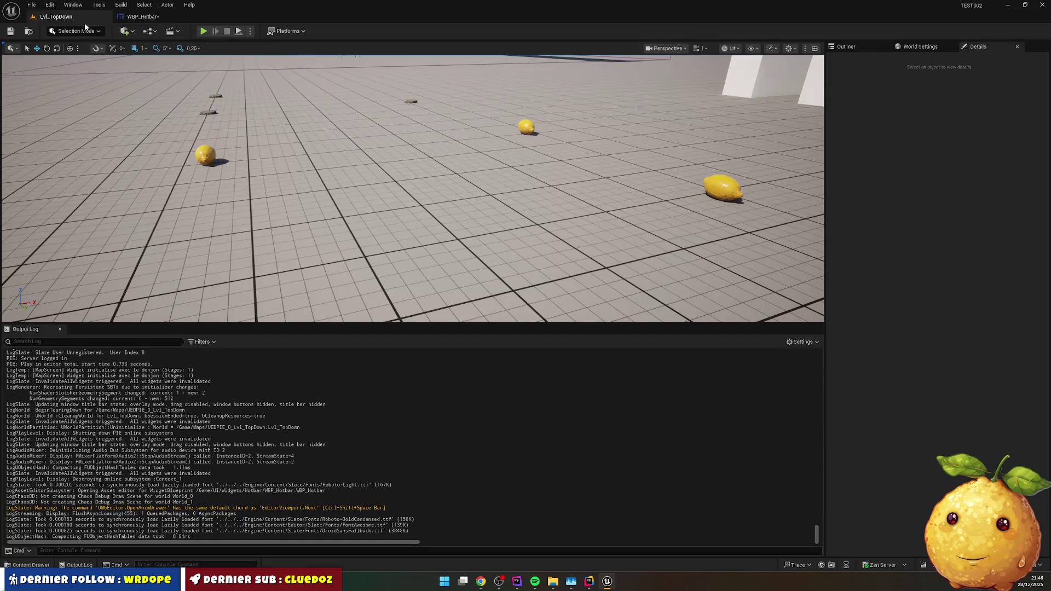
left_click(31, 565)
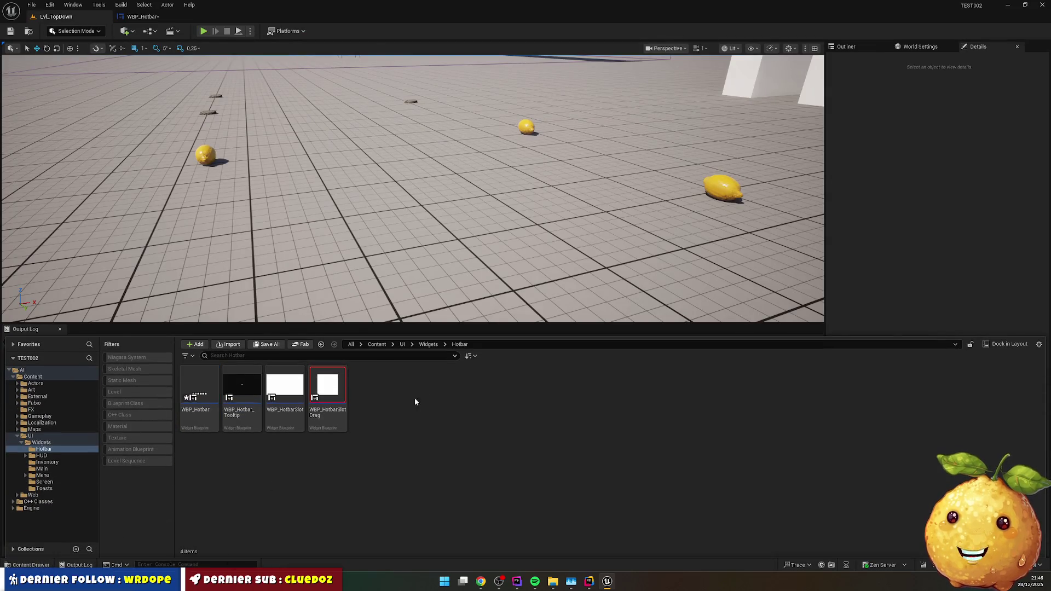
left_click(428, 344)
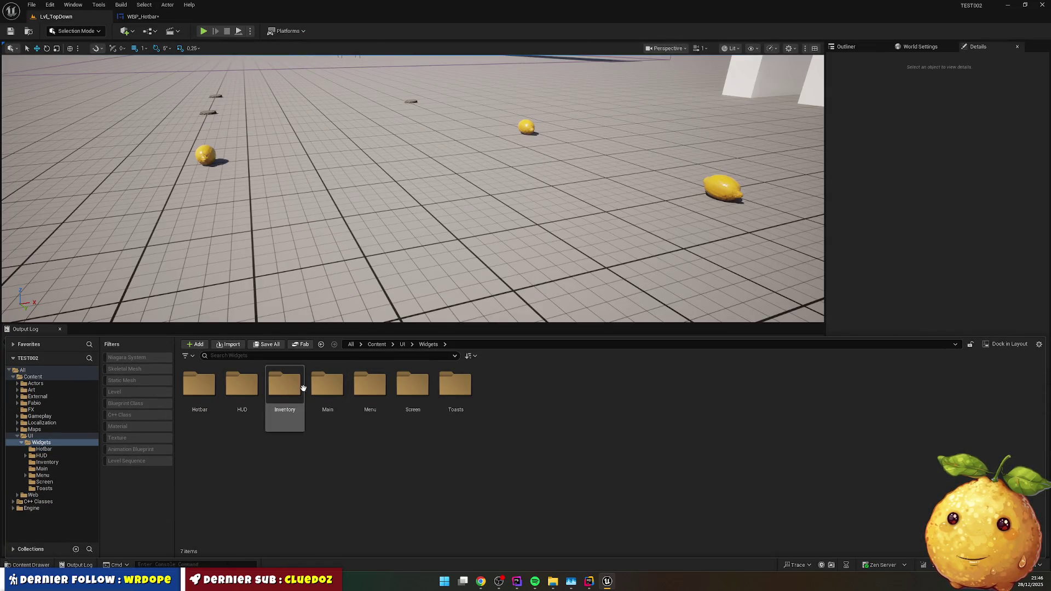
- In WBP_Inventory, wrap the Size Box in a Canvas Panel anchored to the centre
left_click(294, 386)
double_click(293, 386)
double_click(200, 384)
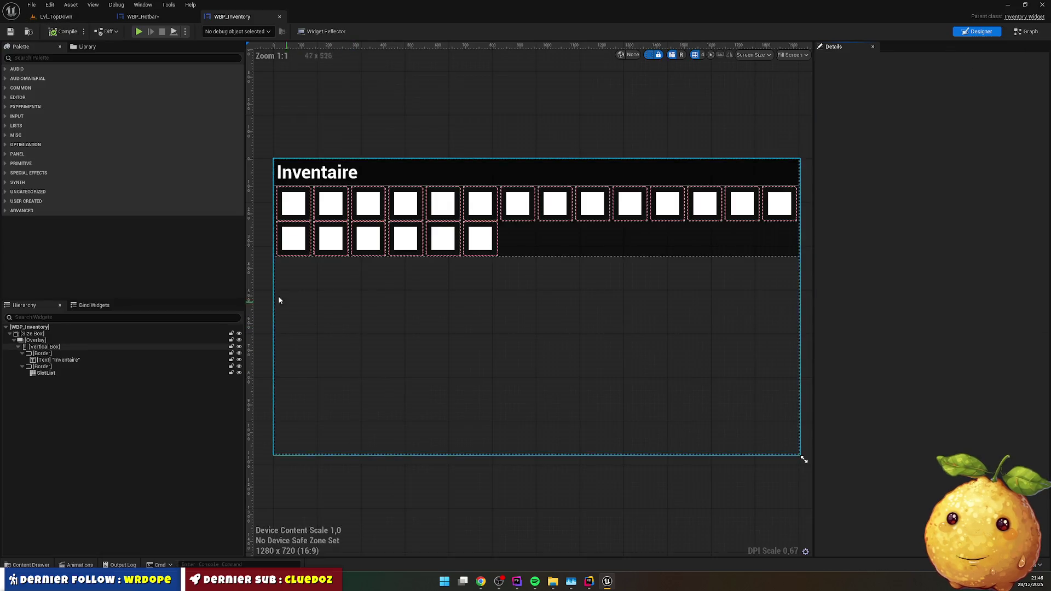
left_click(43, 335)
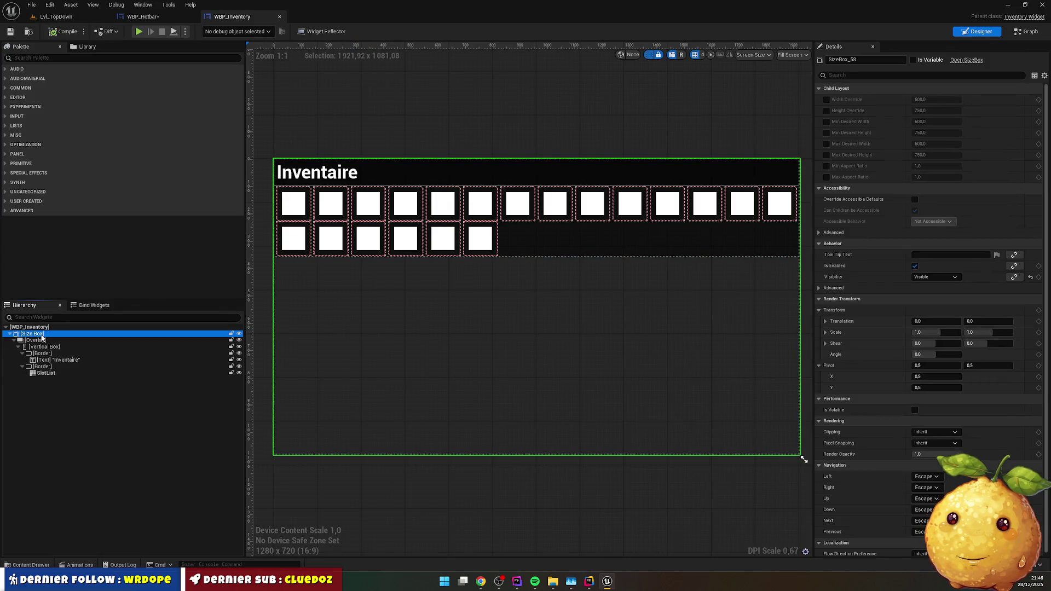
right_click(42, 336)
mouse_move(71, 422)
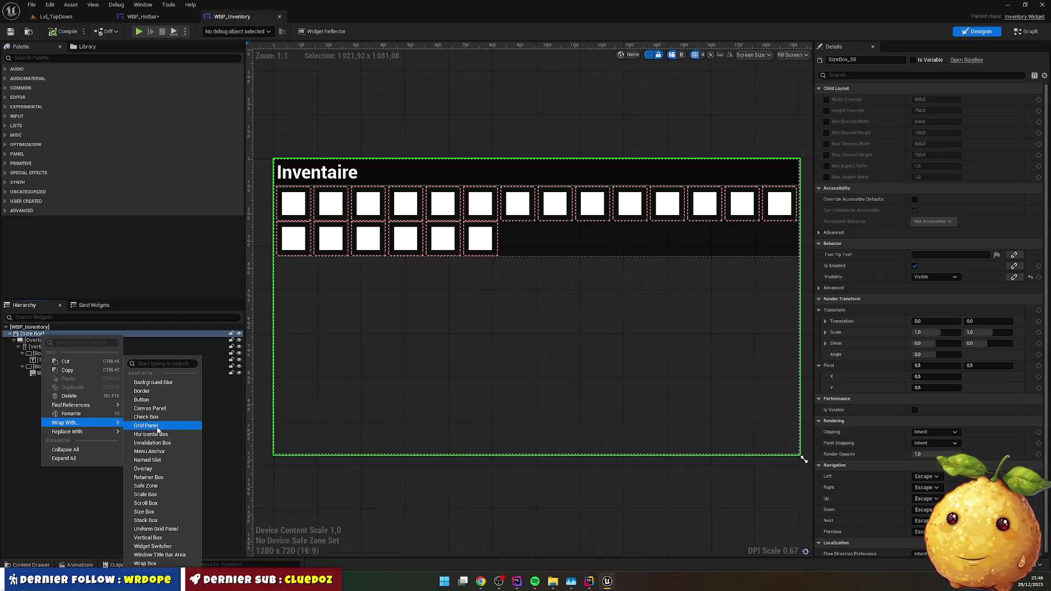
left_click(149, 408)
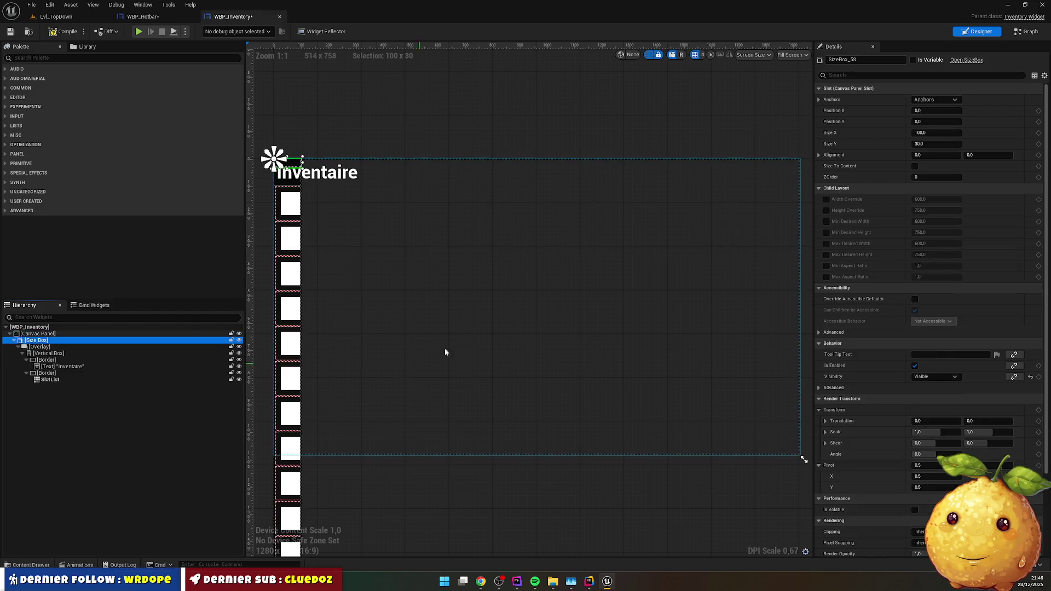
left_click(962, 87)
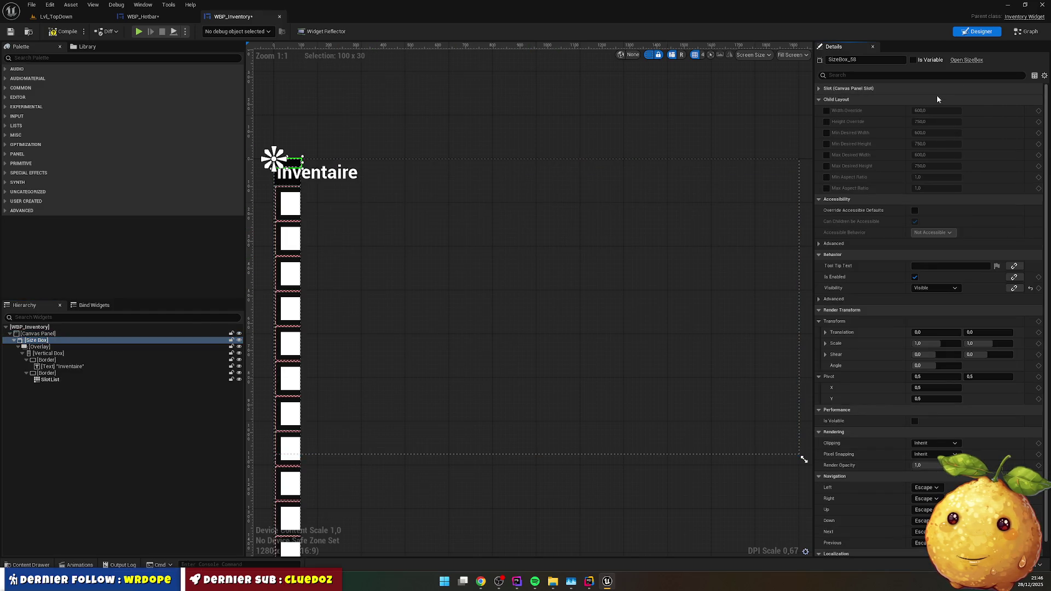
left_click(917, 88)
left_click(935, 100)
left_click(955, 147)
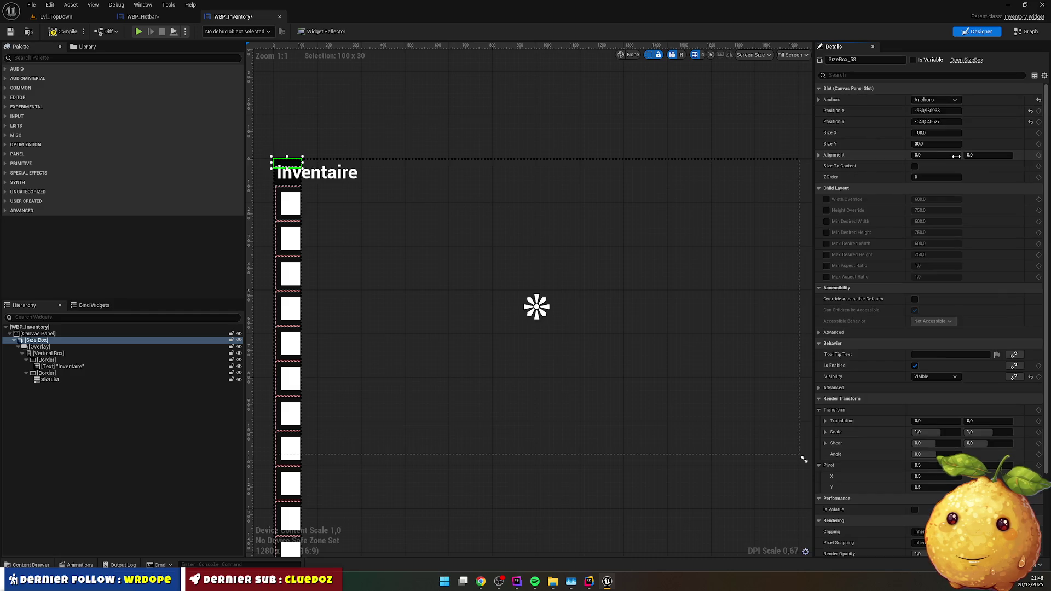
- Zero the Size Box's slot position and size values
left_click(944, 111)
type("0")
key("Tab")
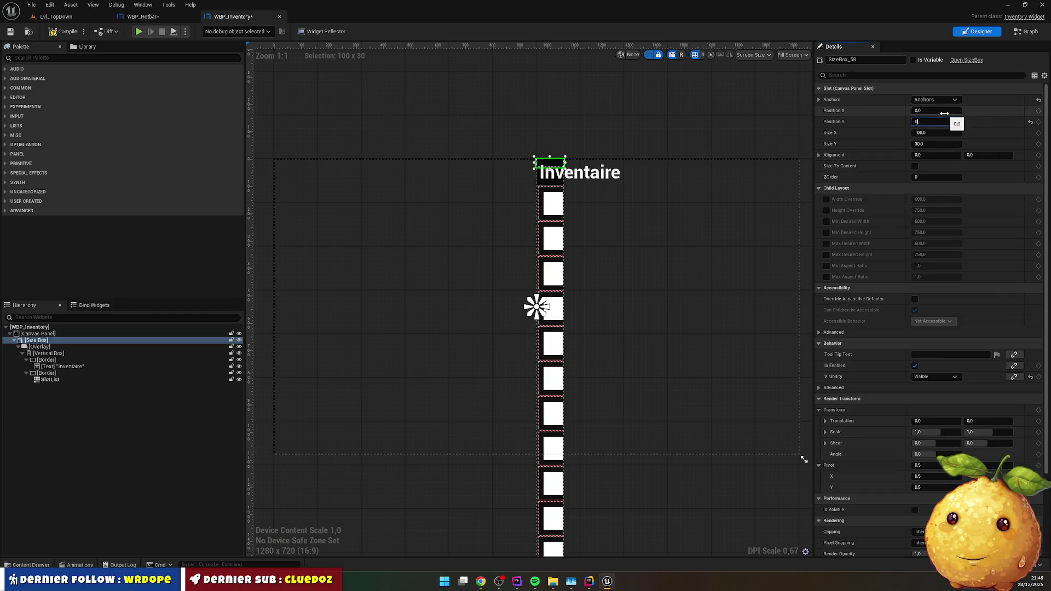
type("0")
key("Tab")
type("0")
key("Tab")
type("0")
key("Tab")
key("shift+Tab")
key("shift+Tab")
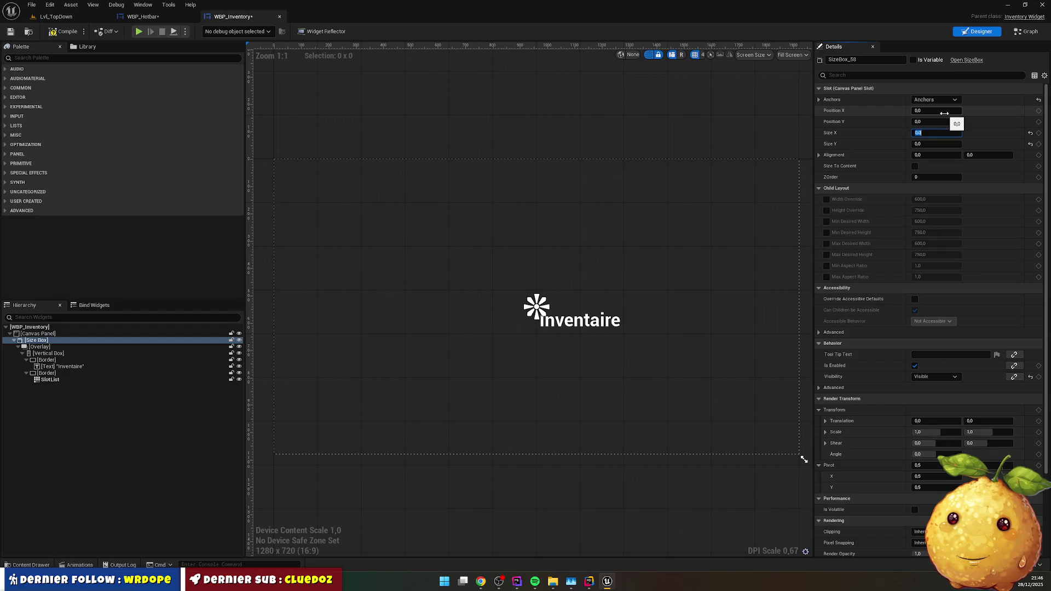
type("60")
key("Tab")
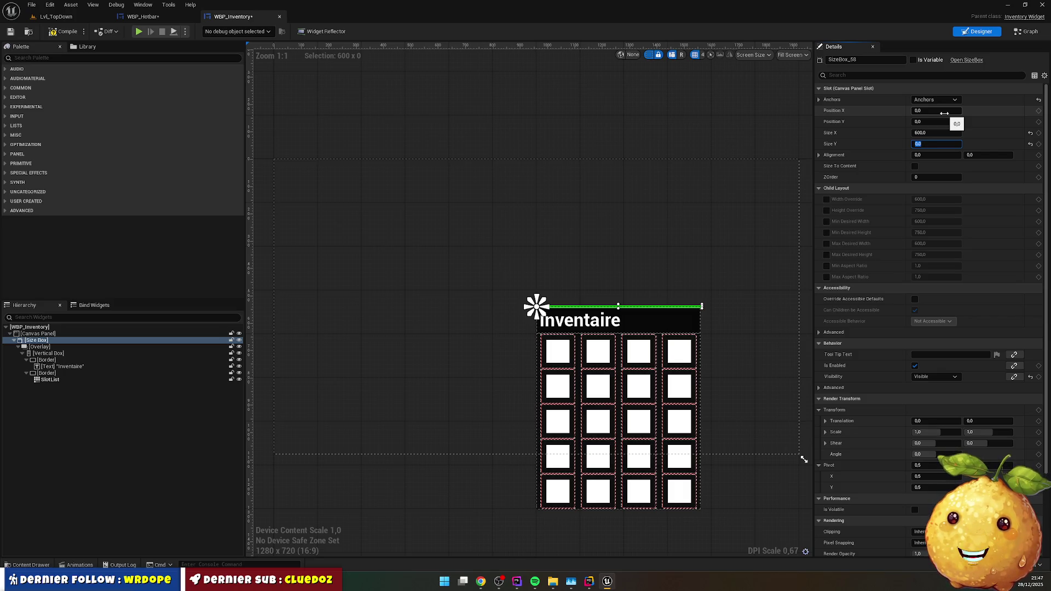
- Set the inventory Size Box to 700 wide and 620 high
key("shift+Tab")
type("700")
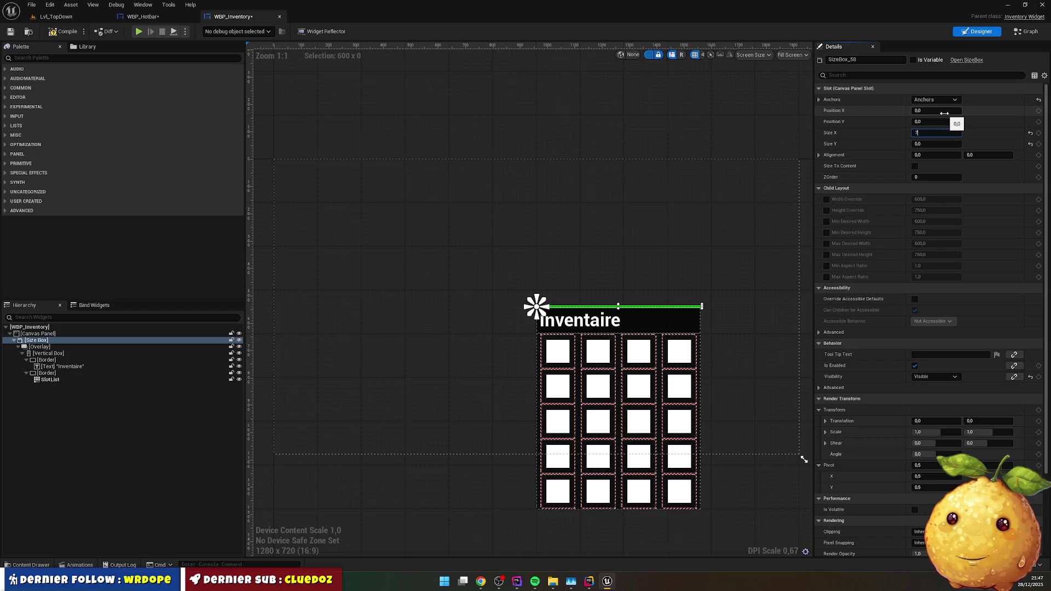
key("Return")
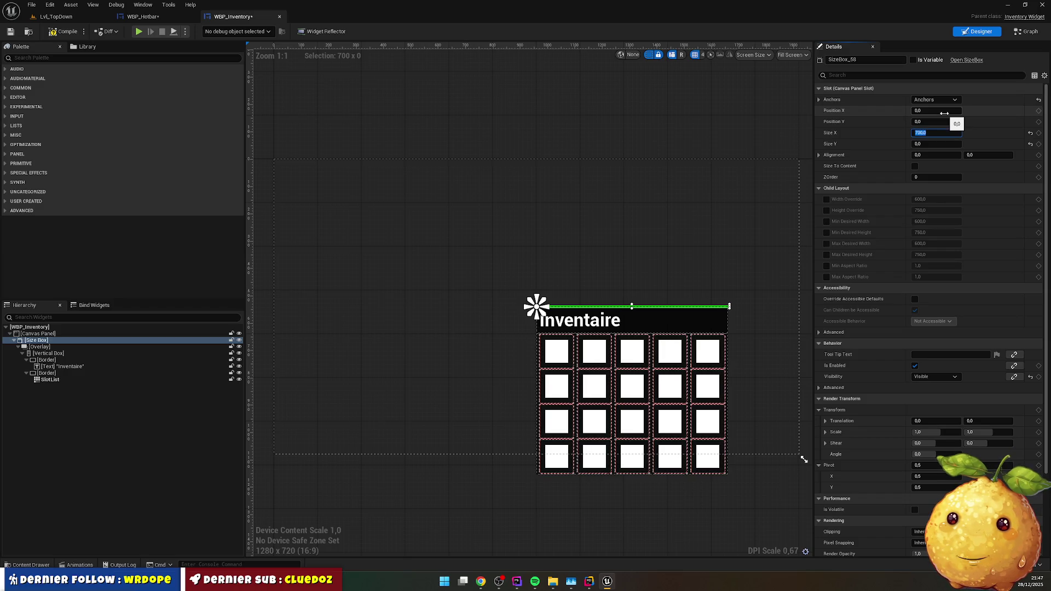
key("Tab")
key("Return")
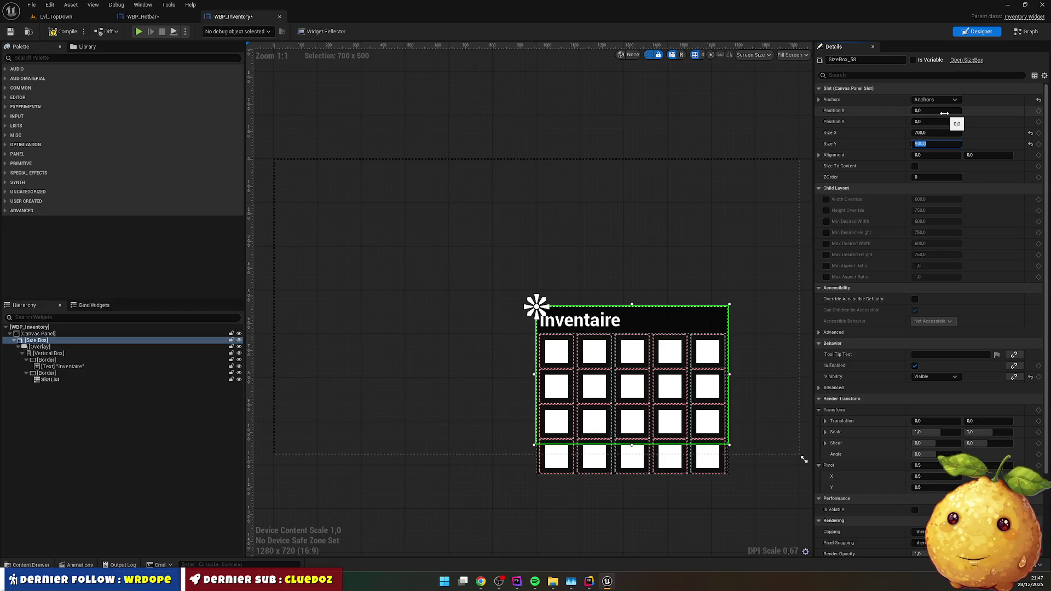
type("00")
key("Return")
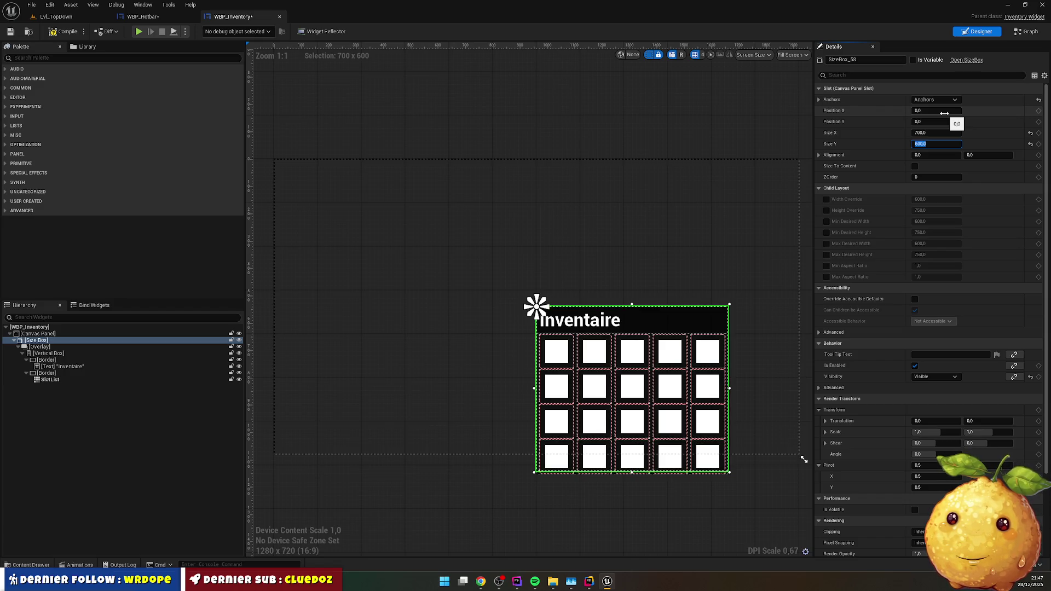
type("0")
key("Return")
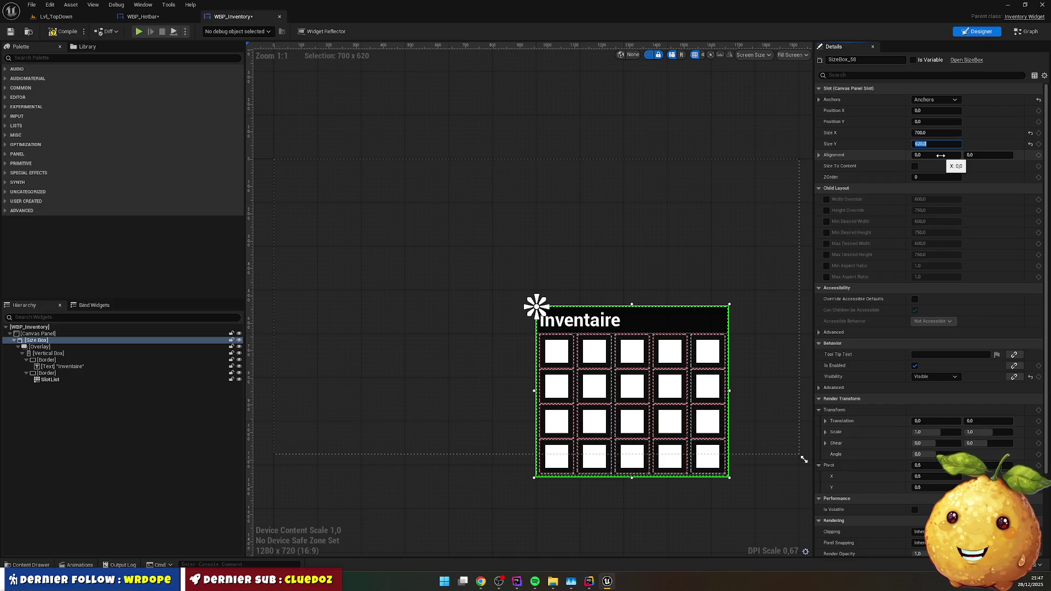
- Replace the Canvas Panel with its child Size Box so it becomes the root
right_click(44, 341)
mouse_move(105, 437)
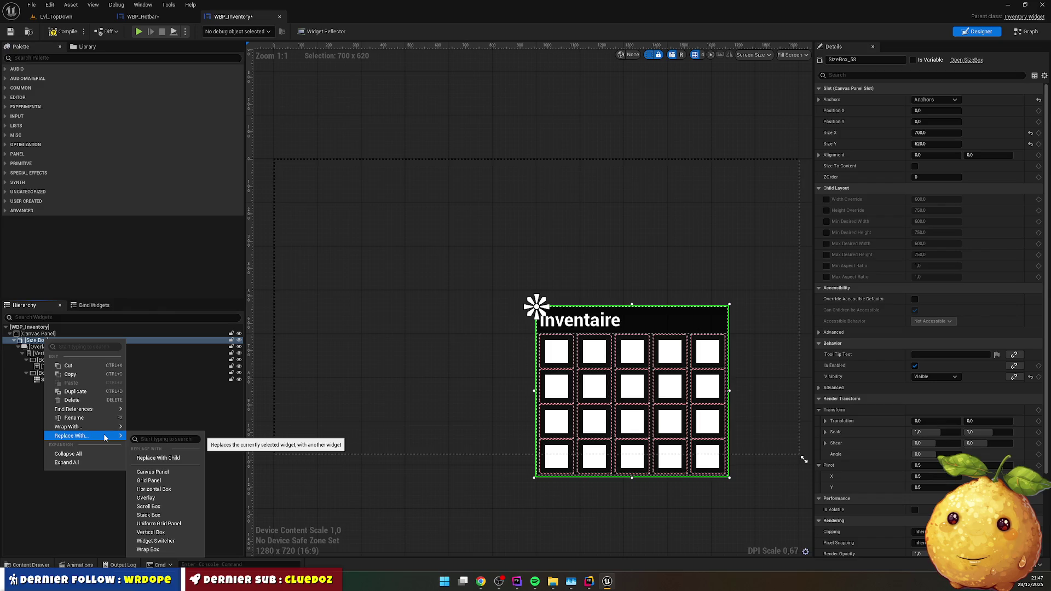
right_click(29, 334)
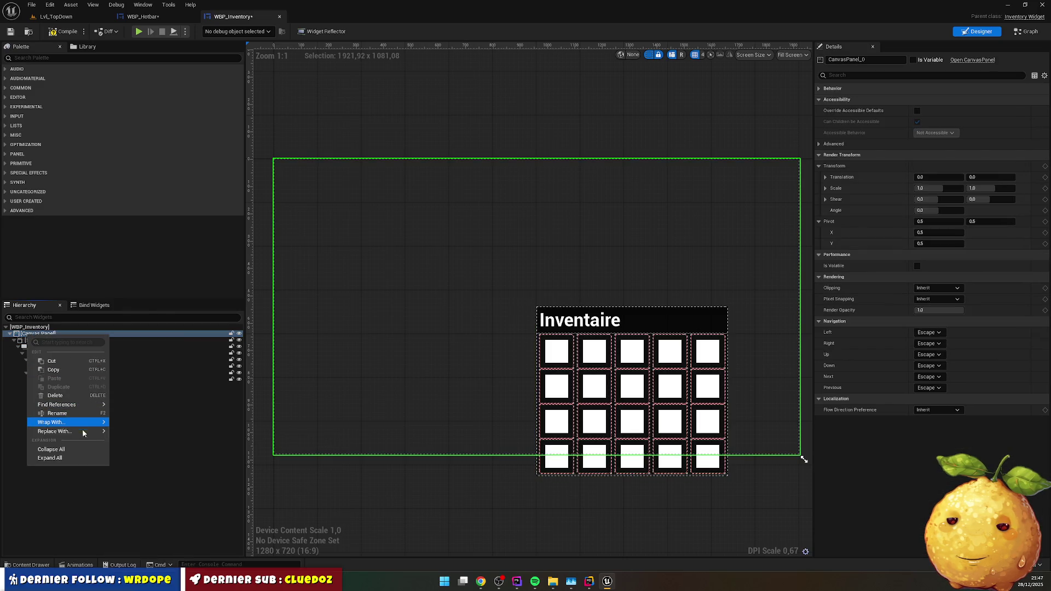
mouse_move(101, 431)
left_click(140, 453)
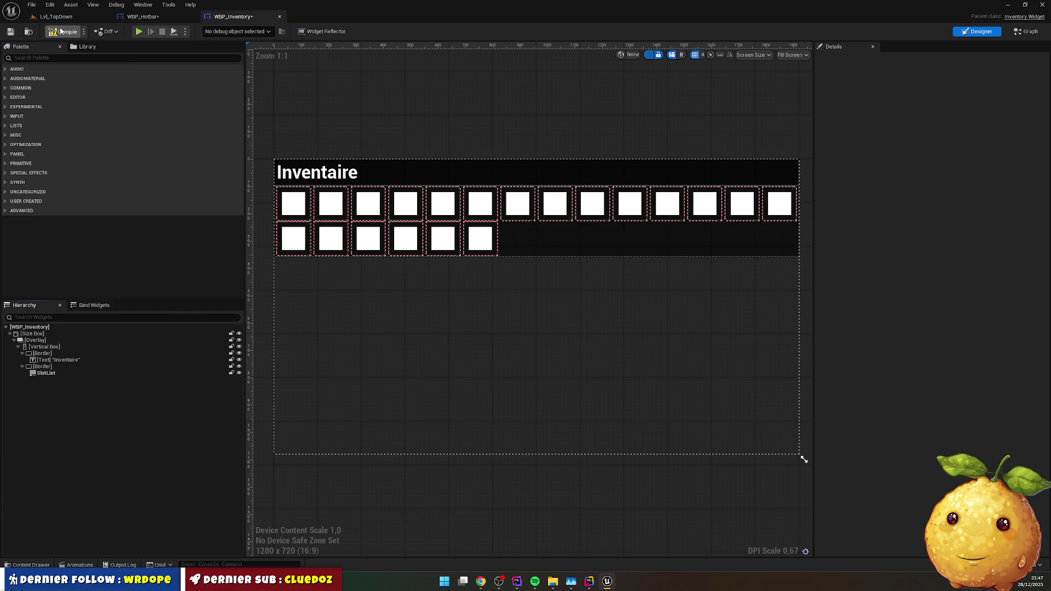
- Open InventoryComponent.cpp and inspect InitWidget's DisplayConfig usage
left_click(1008, 4)
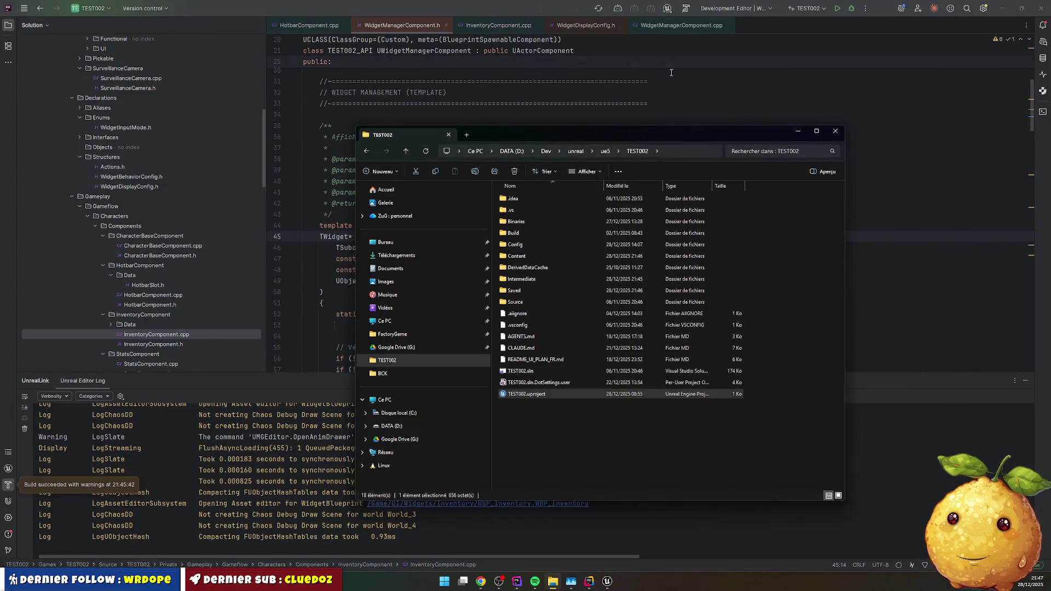
left_click(833, 134)
left_click(498, 25)
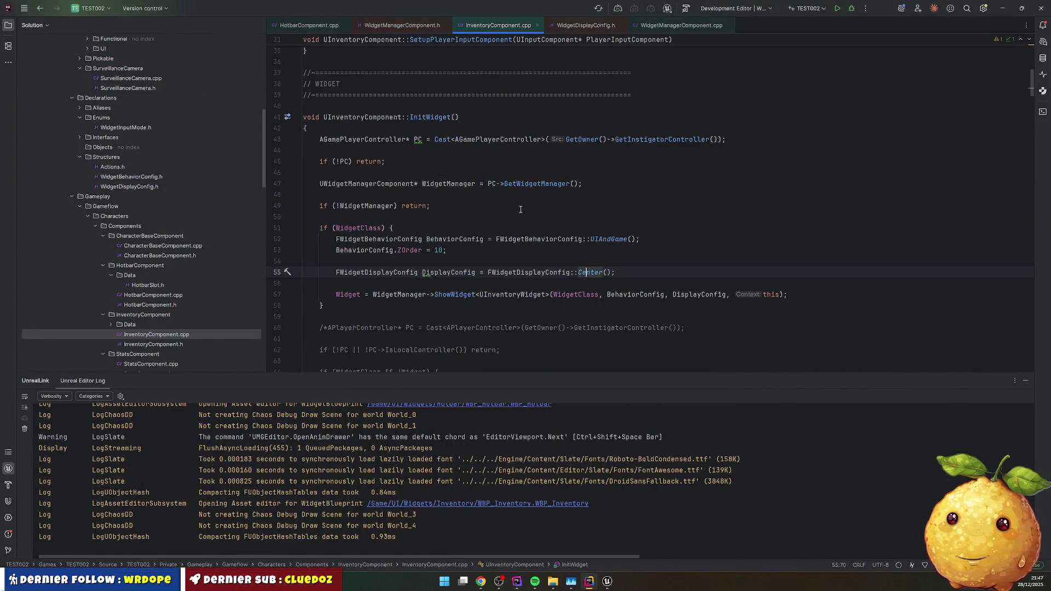
left_click(518, 212)
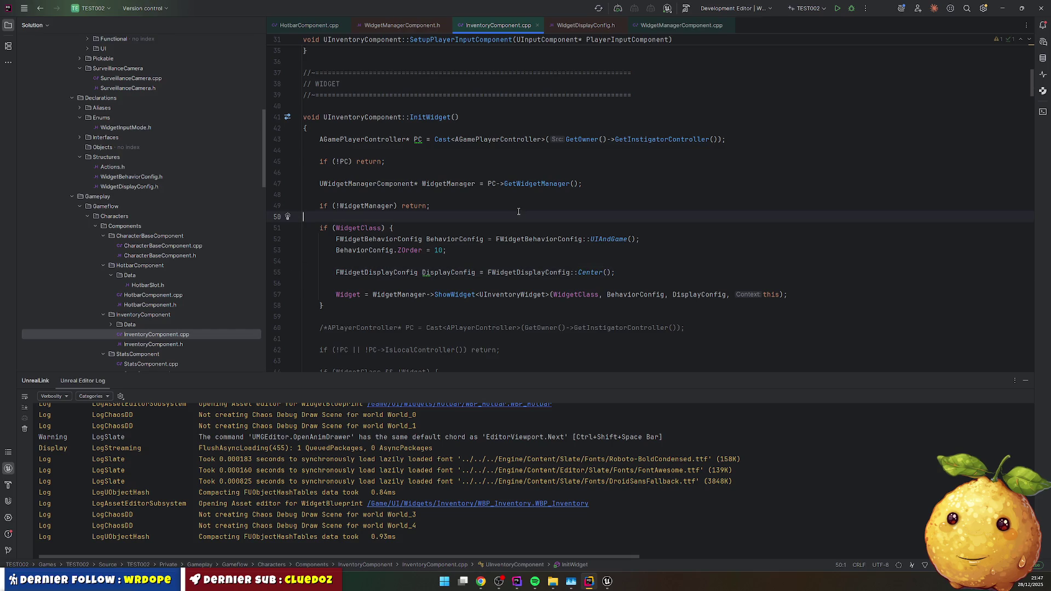
left_click(434, 273)
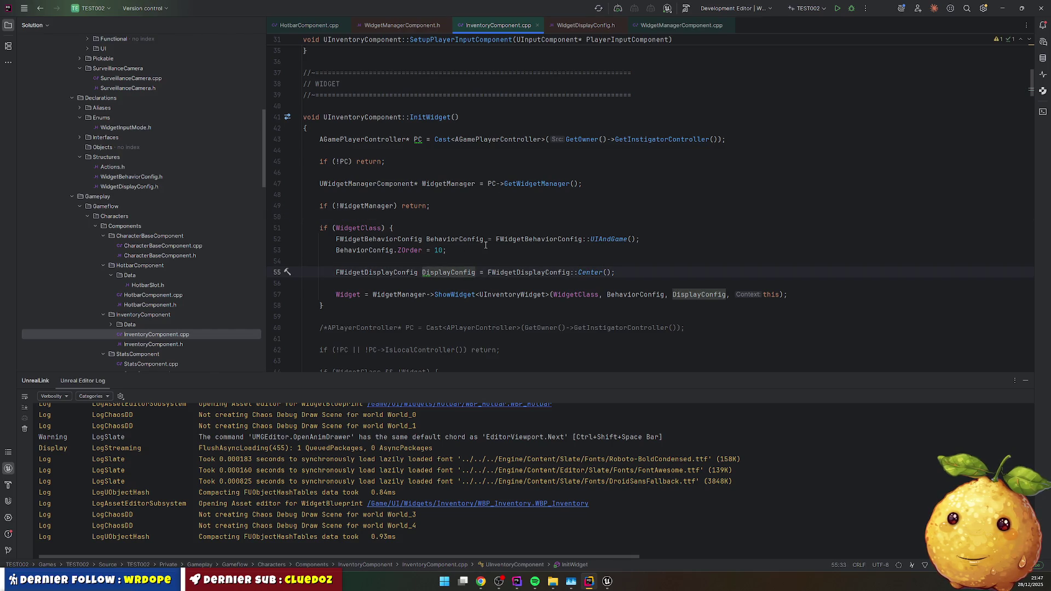
- Change the Center call to Center(FVector2D(700.f, 620.f)) and Live Code recompile
key("End")
key("Left")
key("Left")
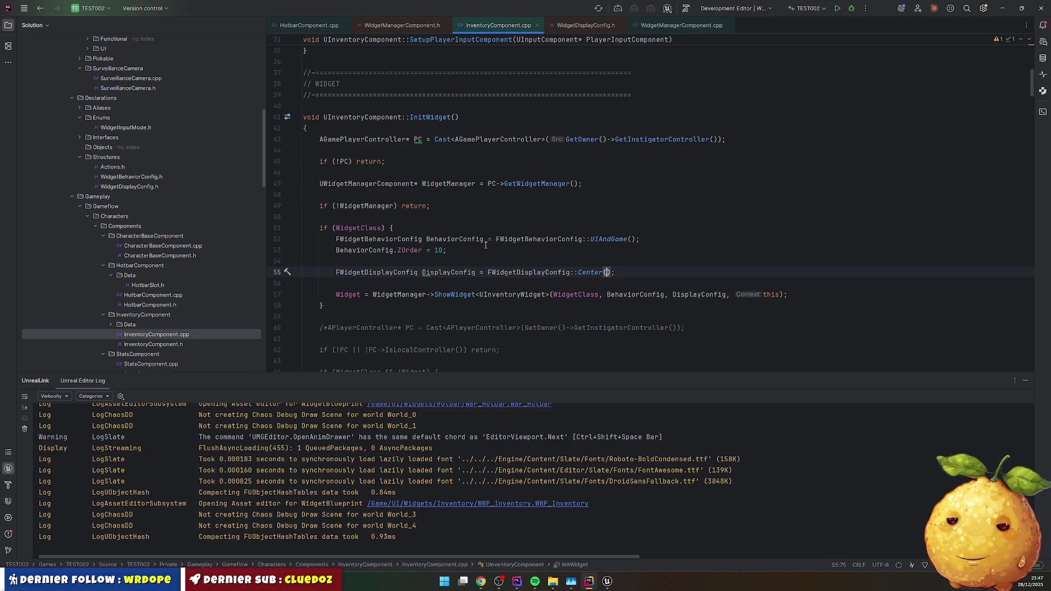
mouse_move(591, 272)
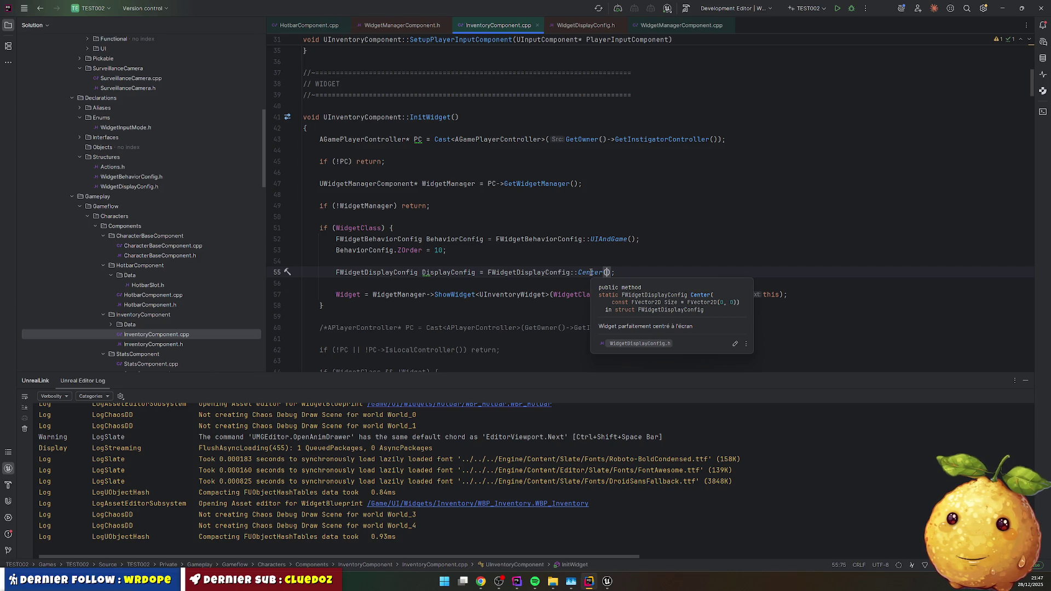
type("FVector2D(500.f, 500.f")
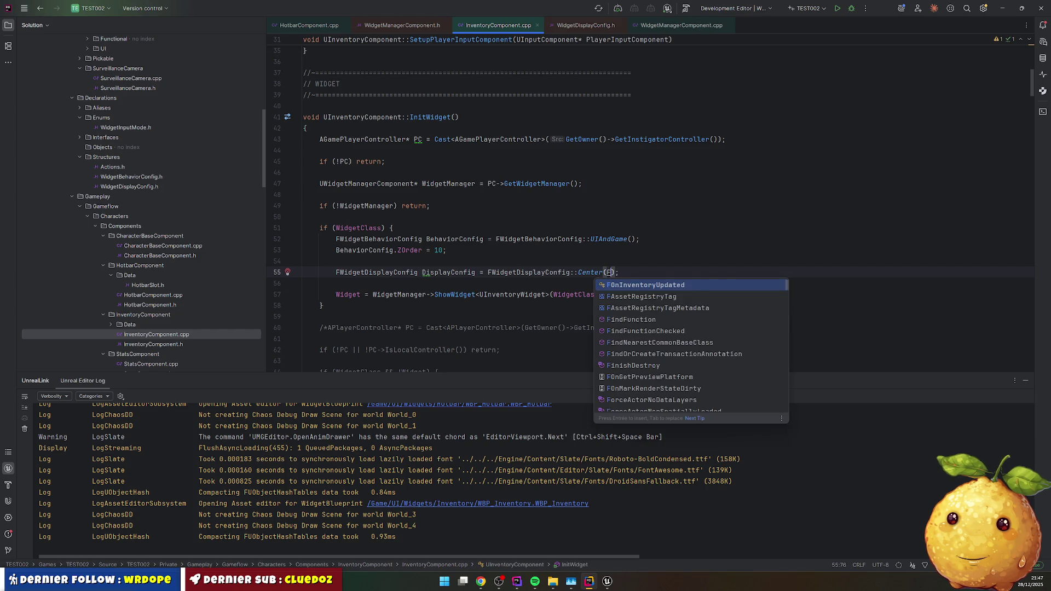
key("Left")
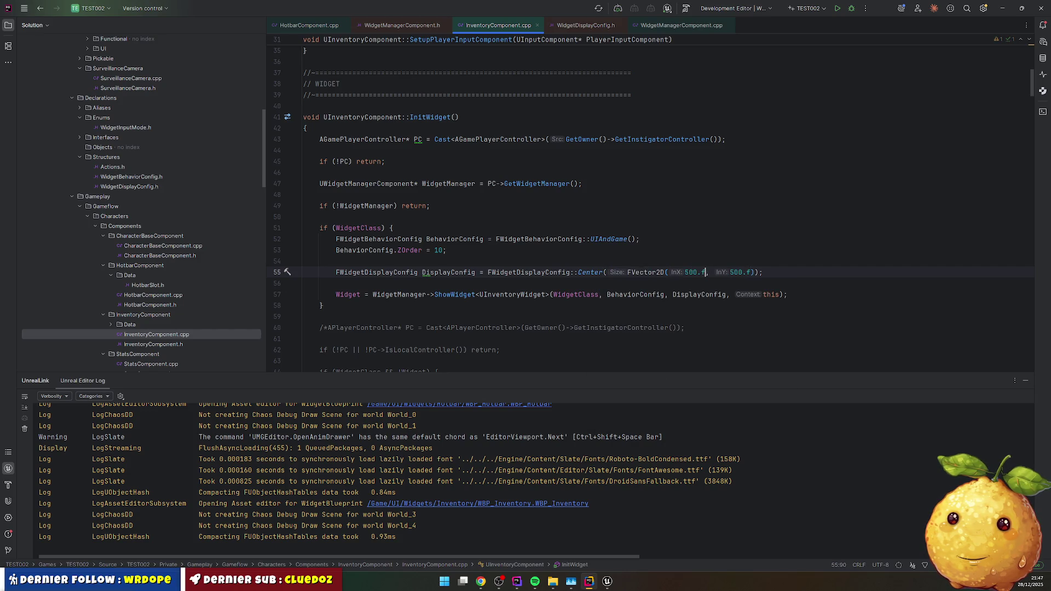
key("BackSpace")
type("7")
key("Right")
key("Right")
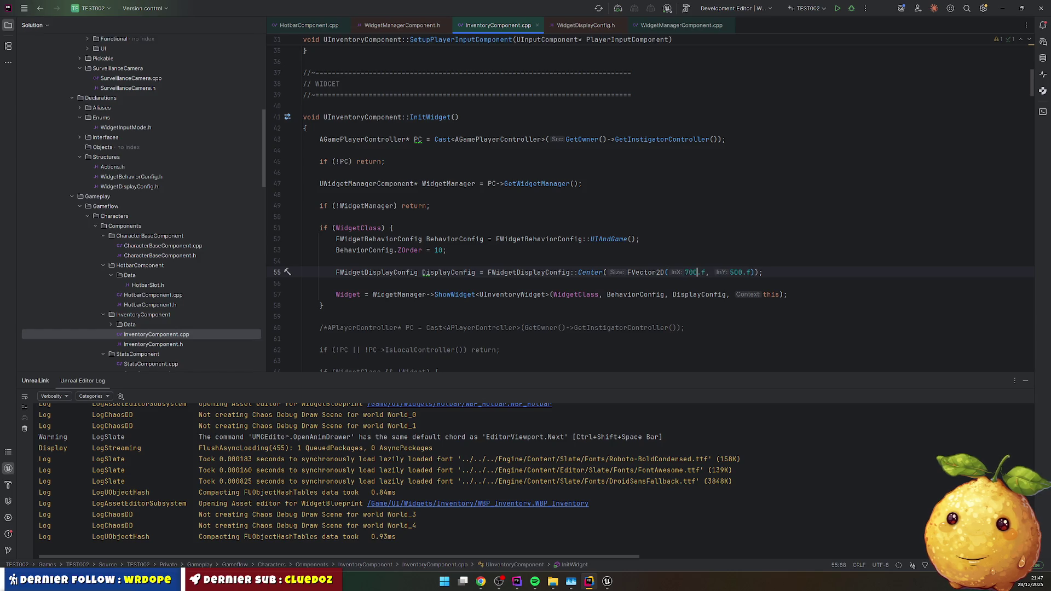
key("Right")
key("Right")
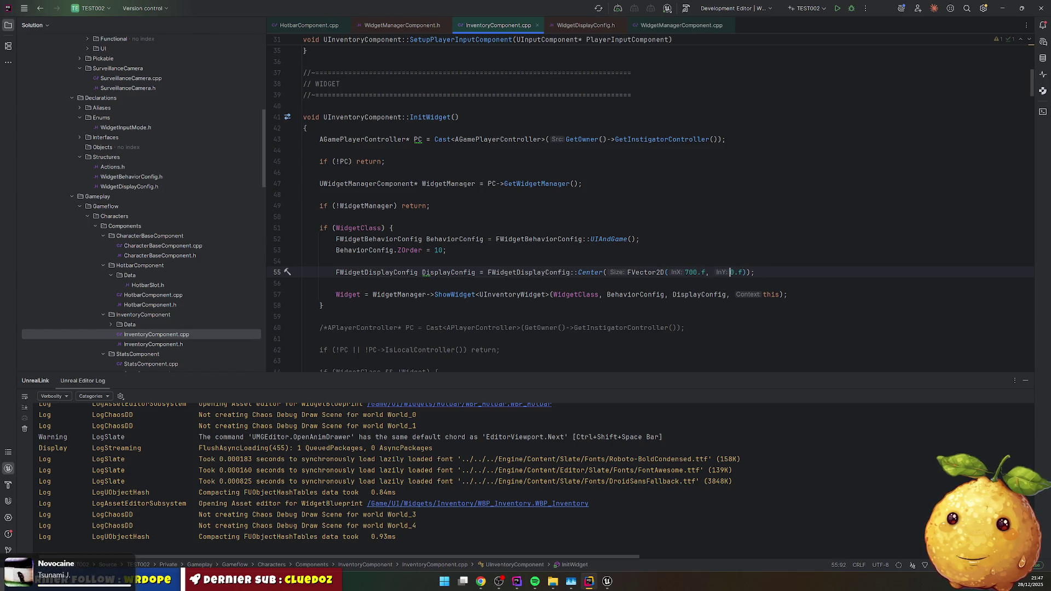
key("Down")
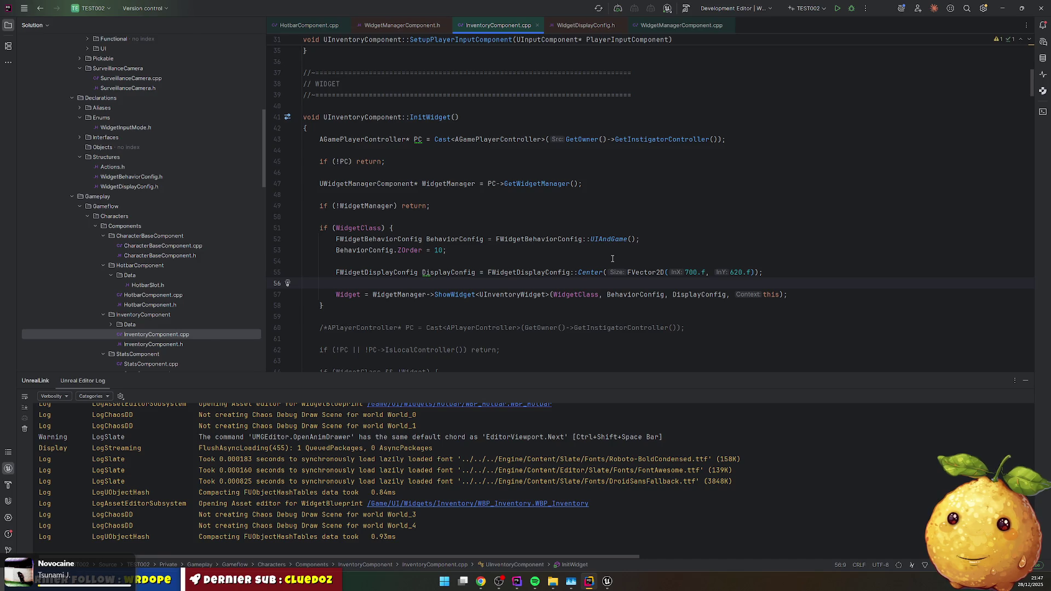
key("ctrl+alt+F11")
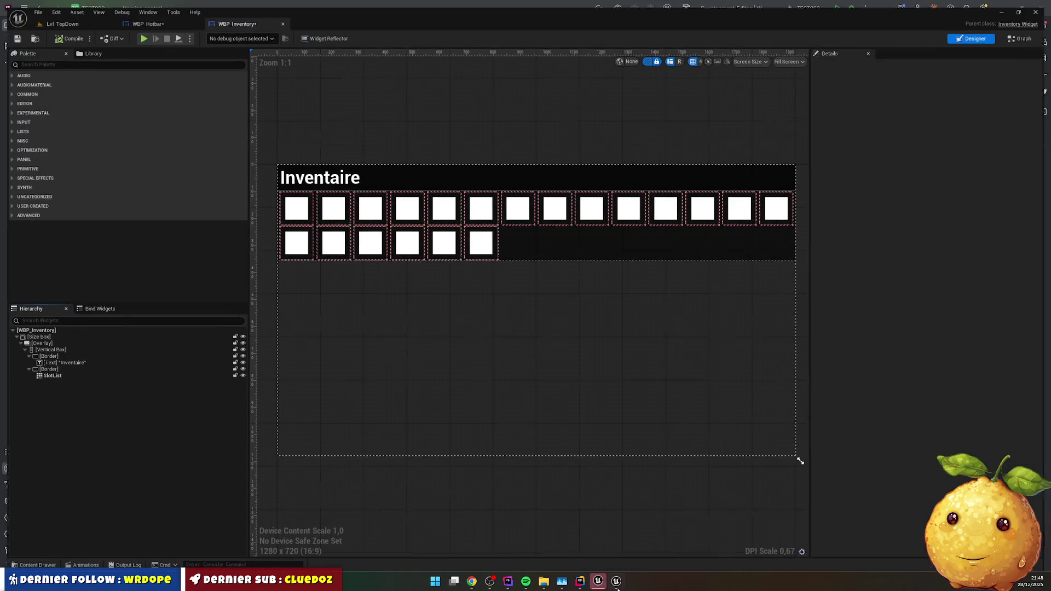
- Save WBP_Inventory, close the inventory and hotbar widget editors, and play the level
left_click(627, 568)
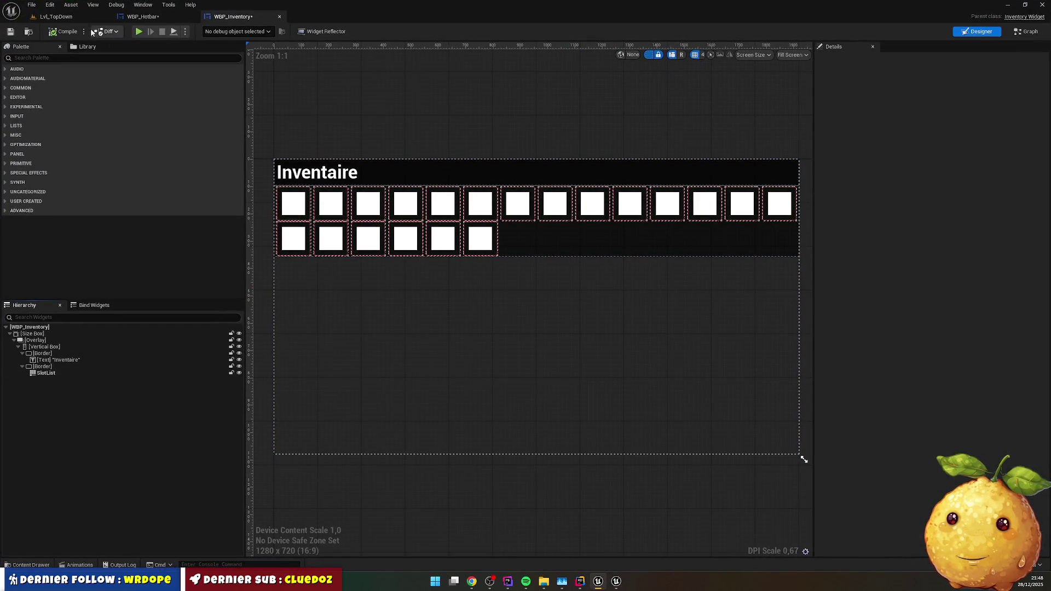
key("ctrl+s")
left_click(279, 16)
left_click(193, 17)
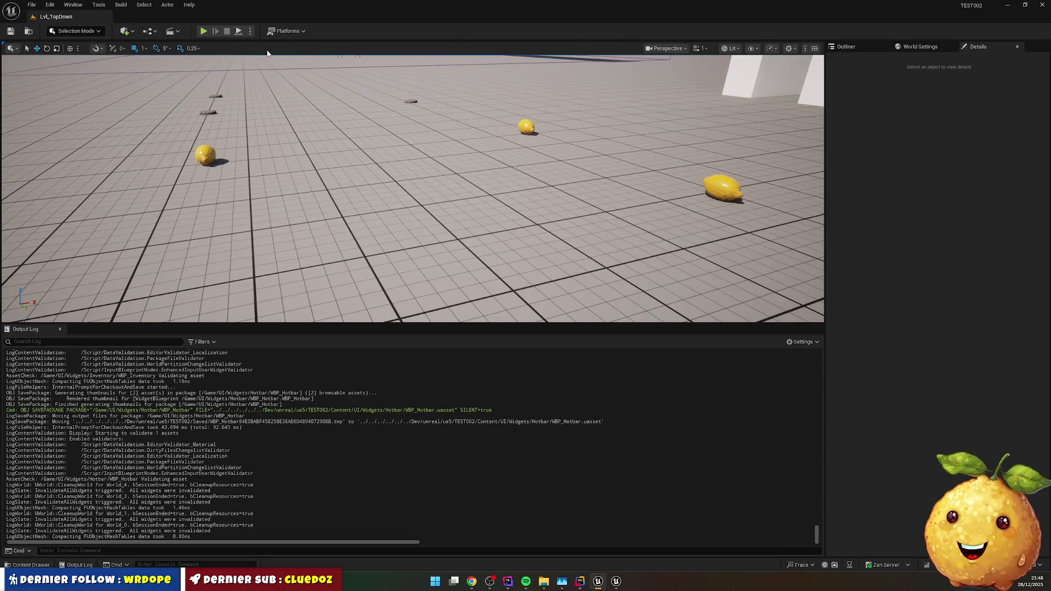
key("alt+p")
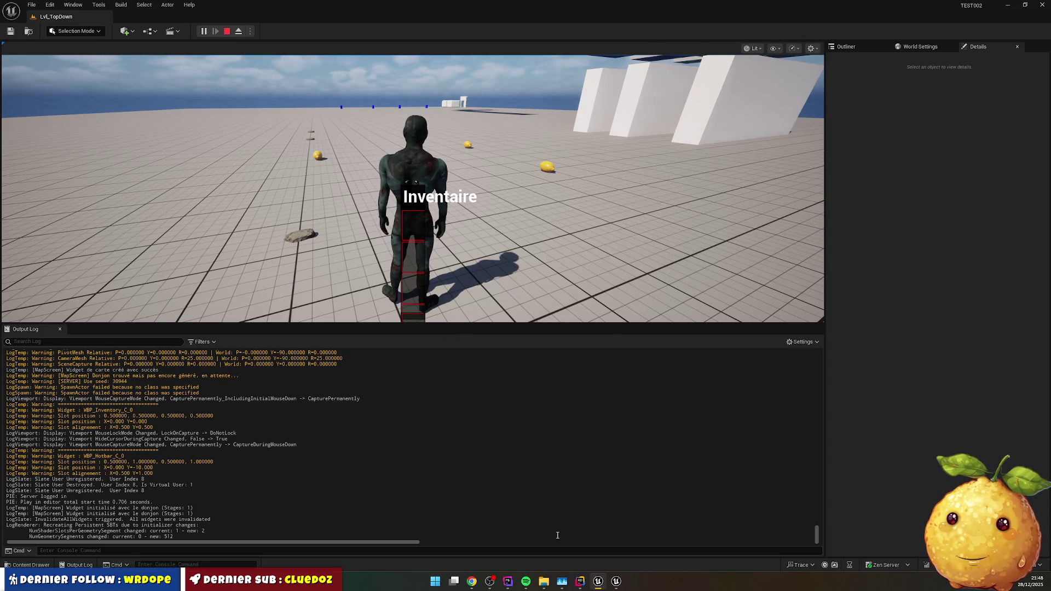
mouse_move(583, 582)
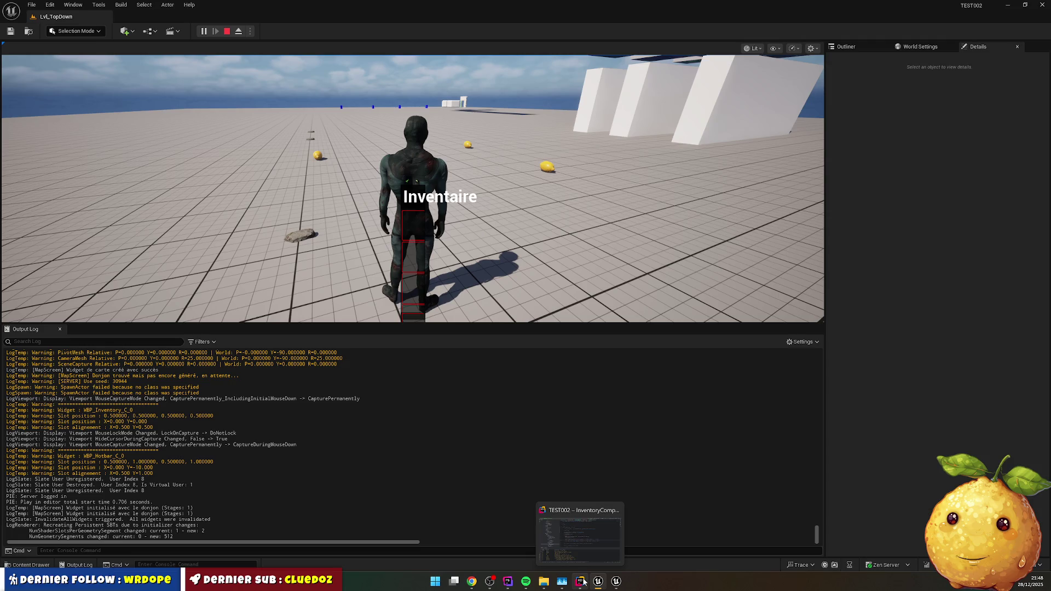
- Review the Center declaration and the code in WidgetManagerComponent.h and .cpp
left_click(582, 582)
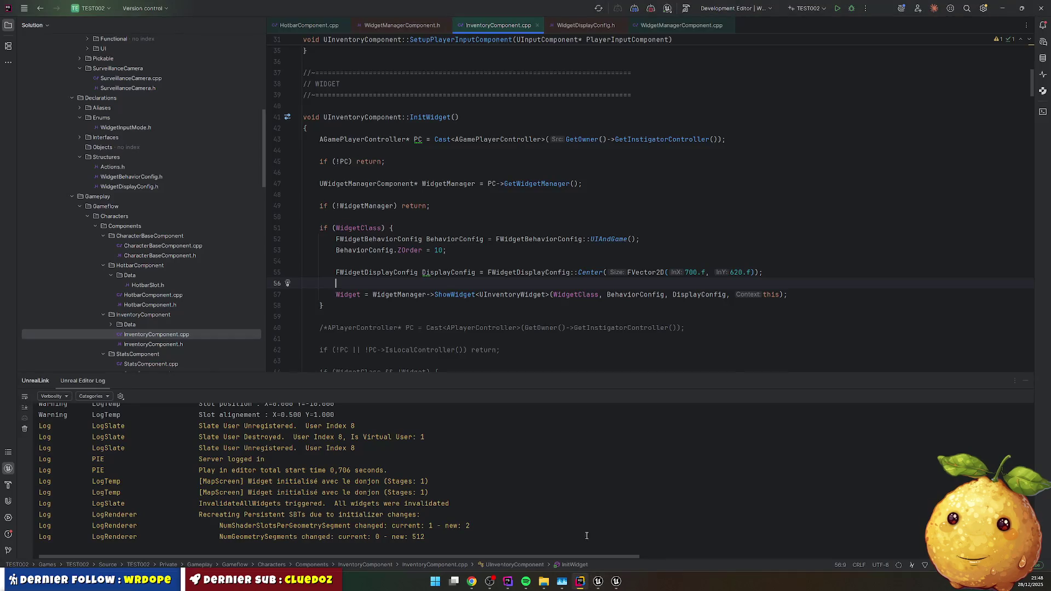
left_click(589, 274, "ctrl")
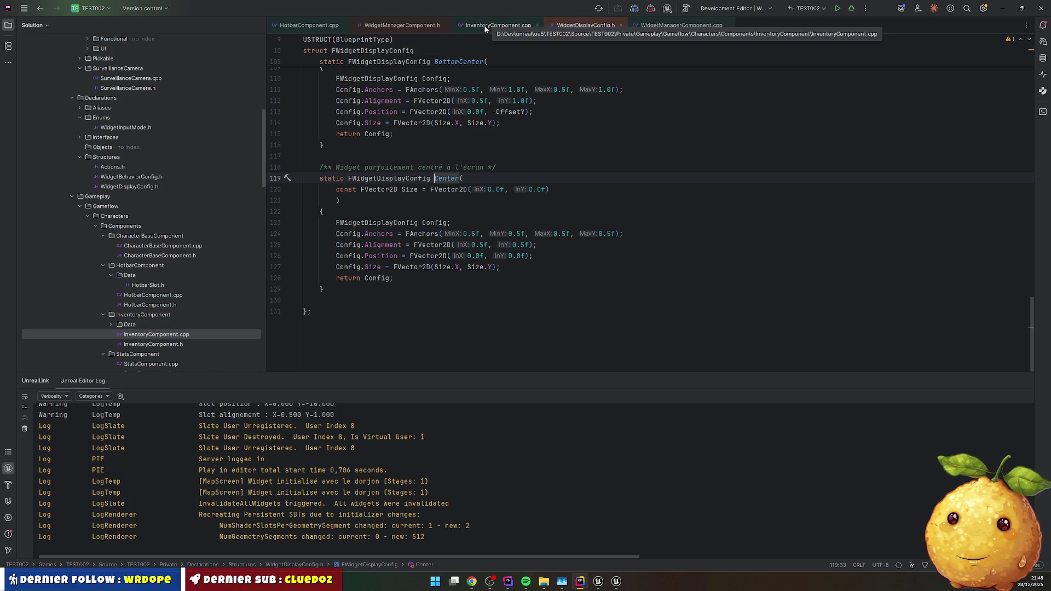
left_click(402, 27)
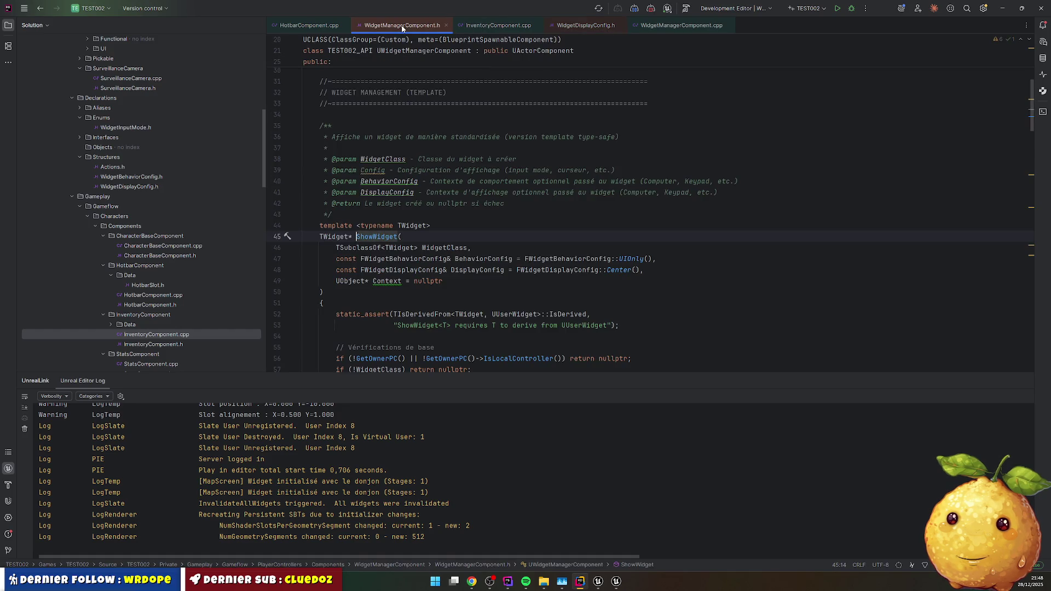
left_click(684, 25)
left_click(483, 214)
scroll(471, 214, "down", 15)
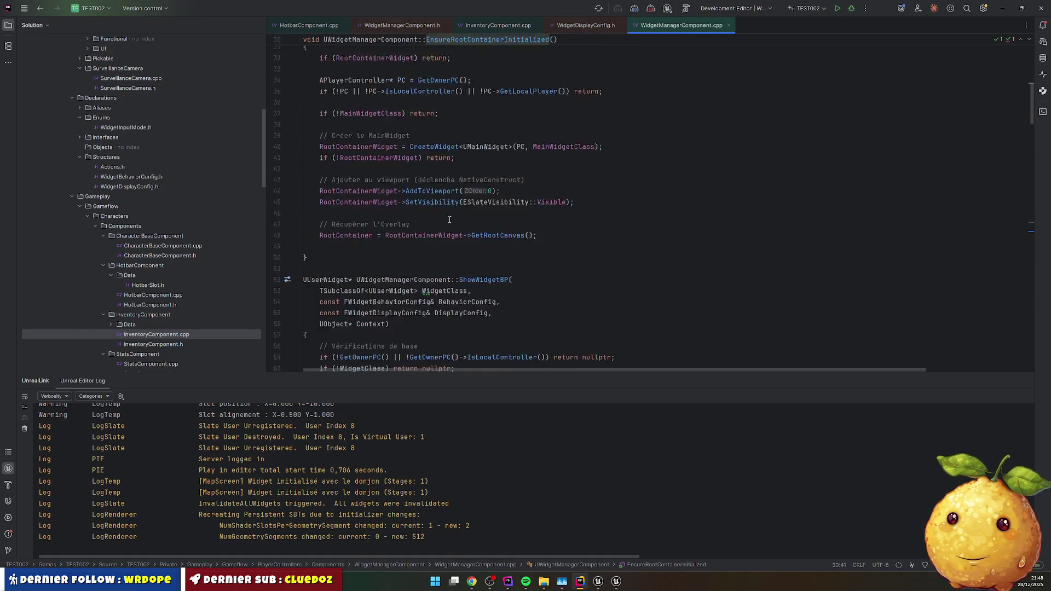
scroll(455, 211, "down", 15)
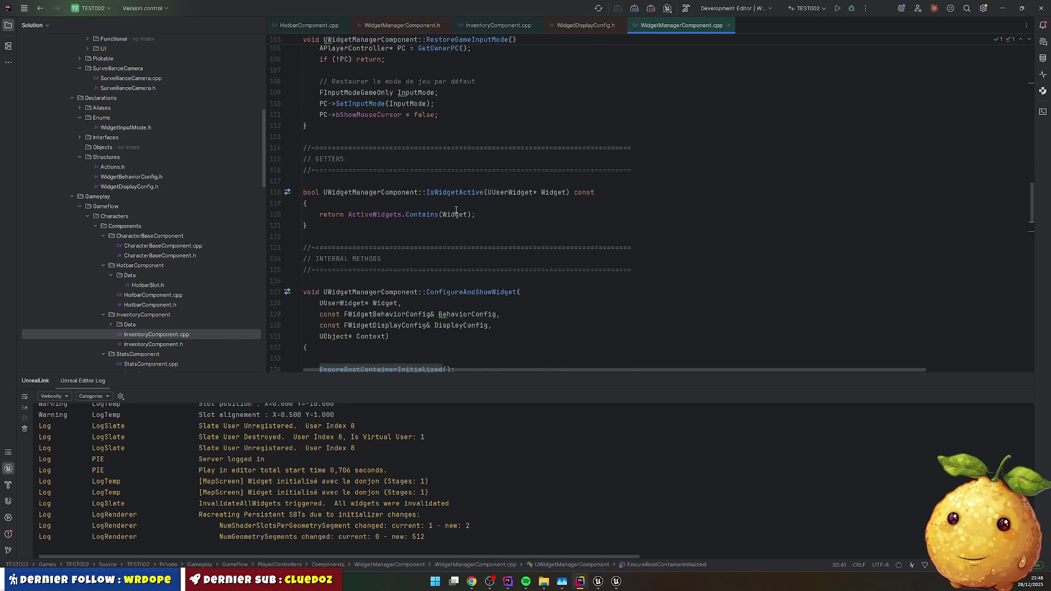
- Add Slot->SetSize(DisplayConfig.Size) below SetPosition and Live Code recompile
left_click(402, 192)
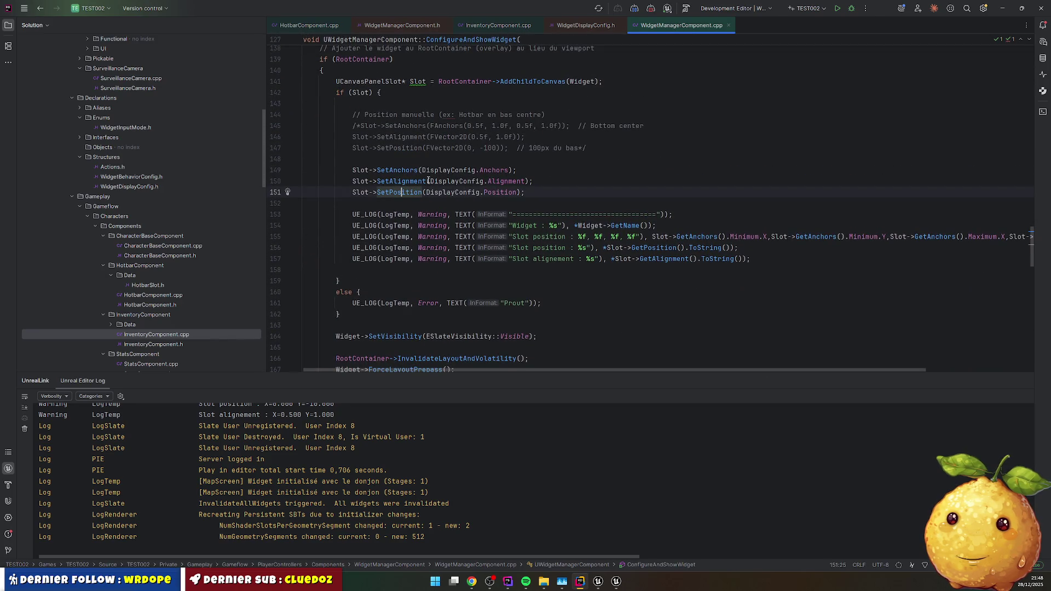
key("ctrl+d")
double_click(405, 203)
type("S")
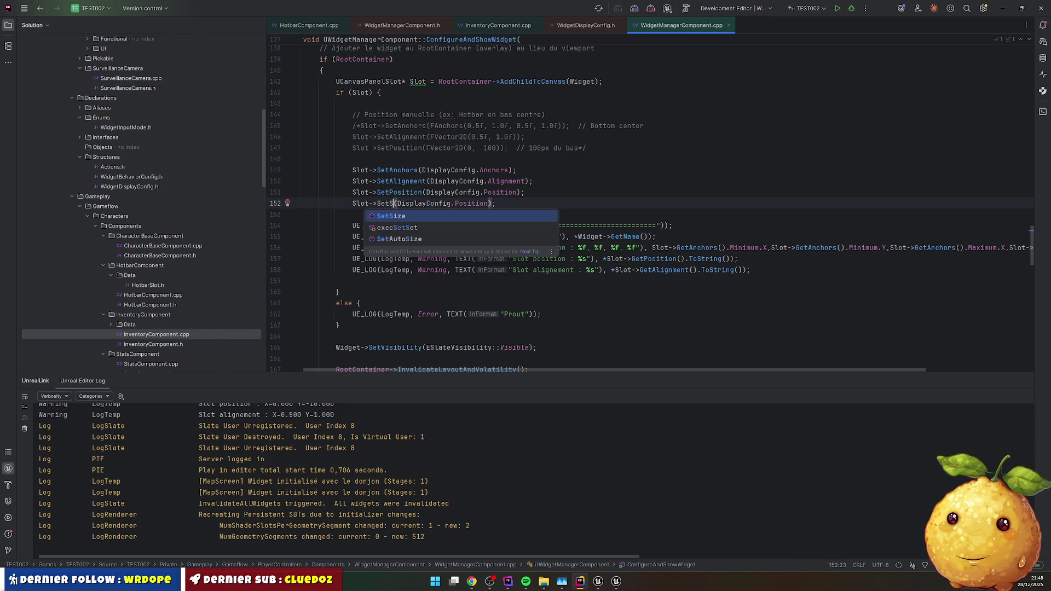
key("Return")
key("Right")
type("S")
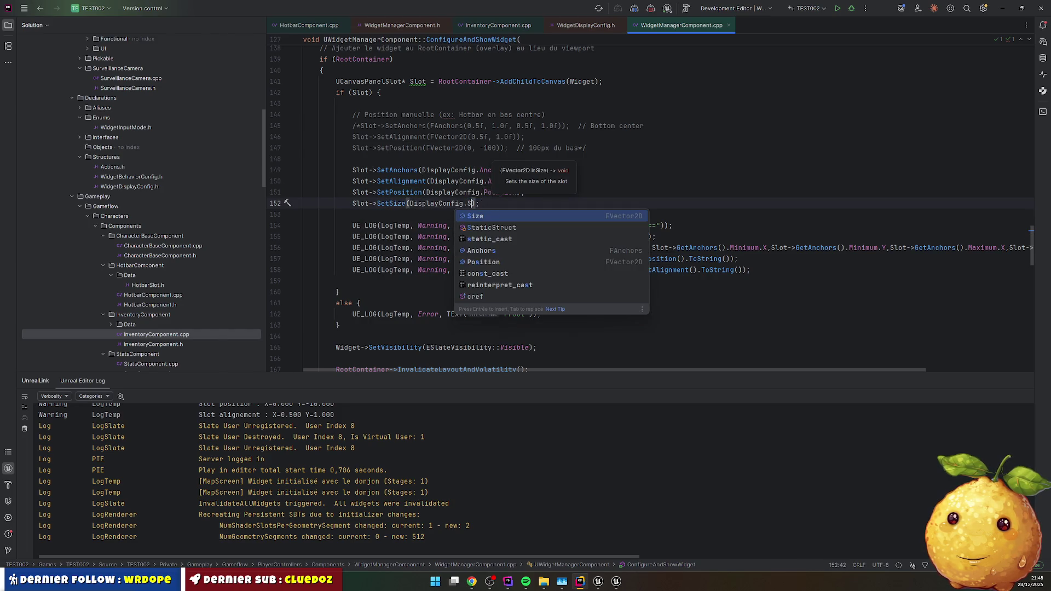
key("Tab")
key("Down")
key("ctrl+alt+F11")
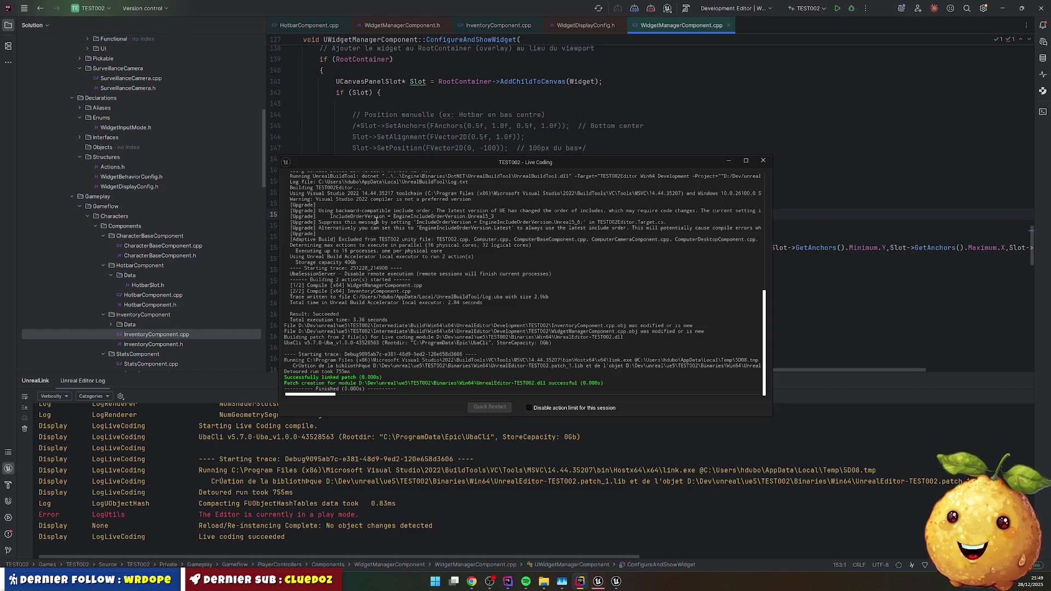
- Restart play, pick up a lemon, move it to hotbar slots 2 and 3, then drop it
left_click(598, 581)
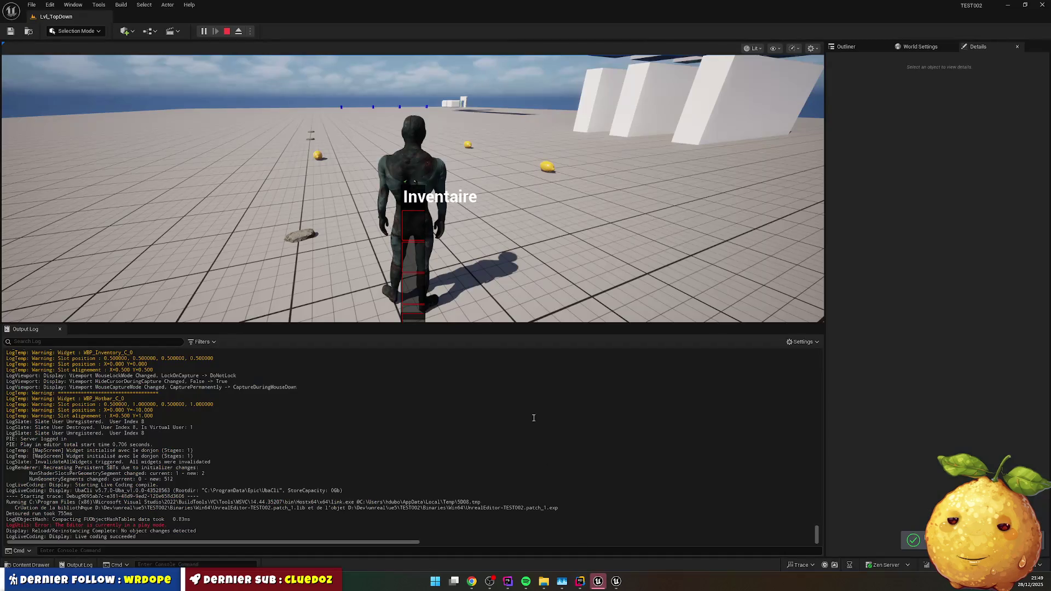
left_click(227, 31)
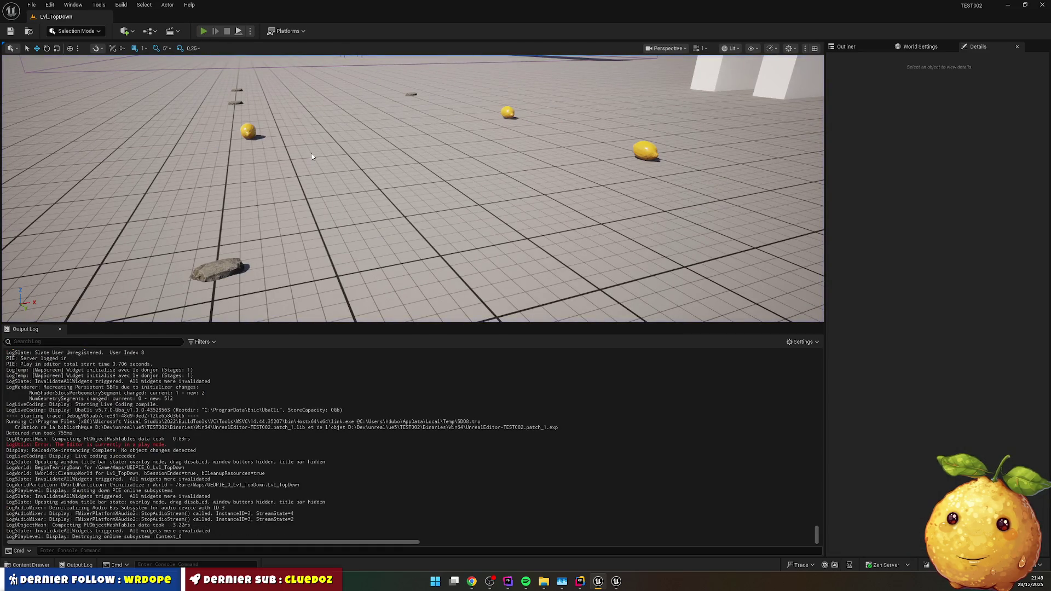
key("alt+p")
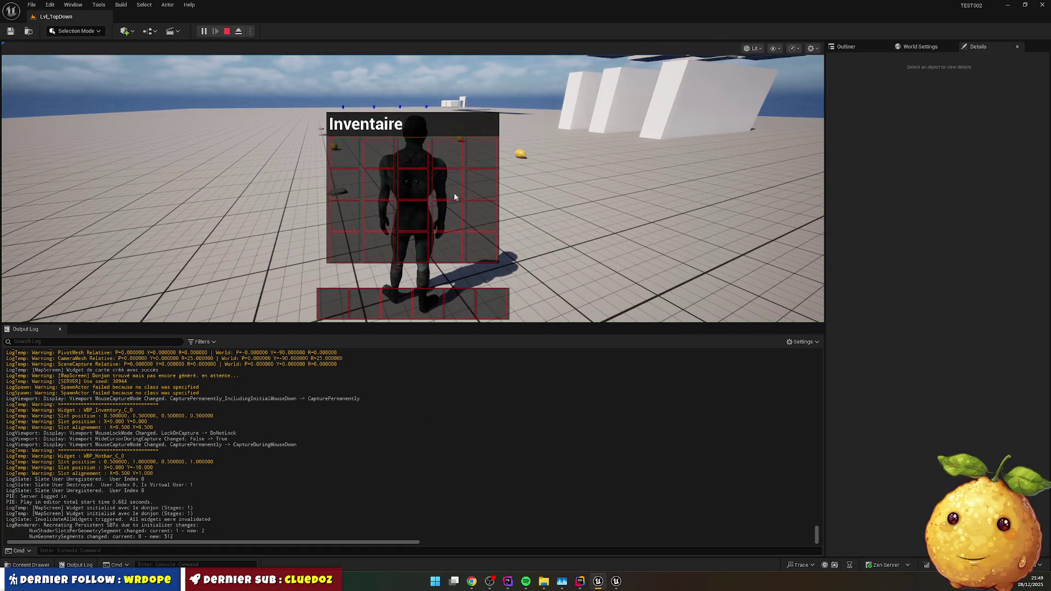
key("a")
key("w")
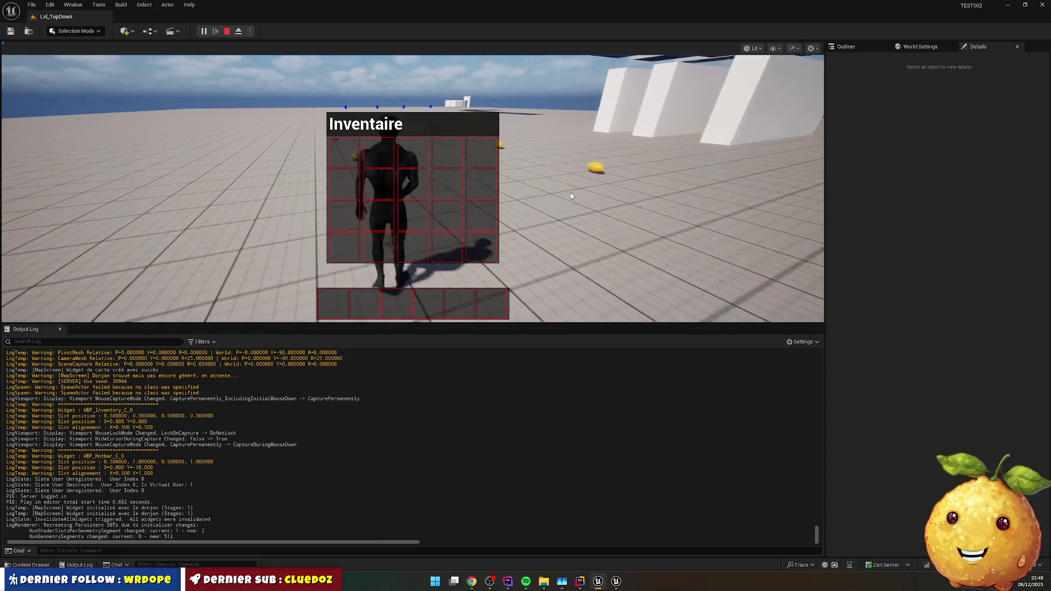
key("d")
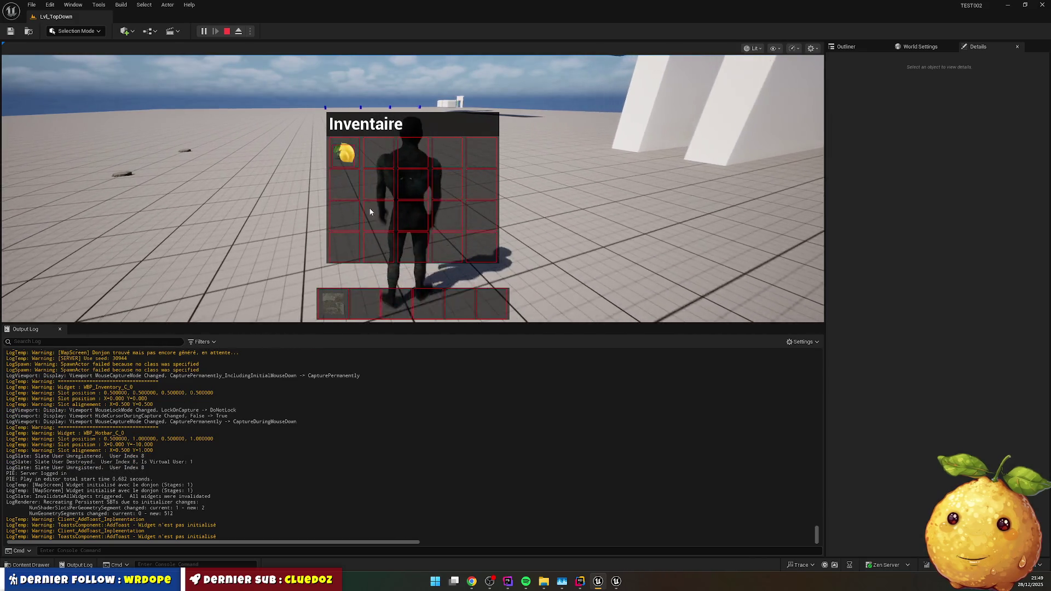
mouse_move(363, 159)
left_mouse_down()
mouse_move(373, 301)
mouse_move(355, 307)
mouse_move(396, 304)
left_mouse_up()
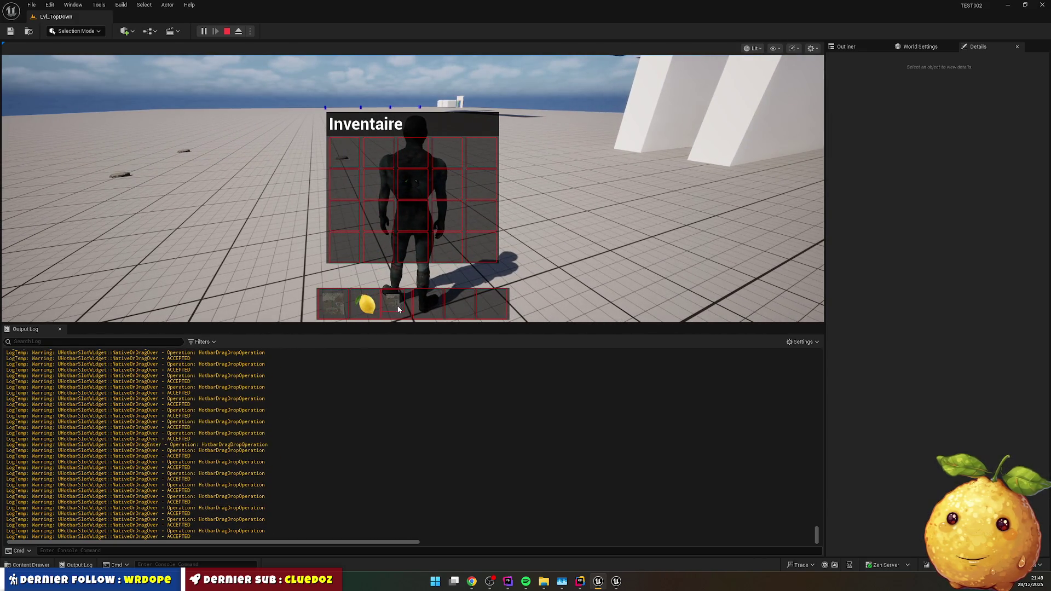
mouse_move(333, 305)
left_mouse_down()
mouse_move(352, 300)
mouse_move(334, 303)
mouse_move(349, 237)
left_mouse_up()
left_click_drag(351, 169, 347, 199)
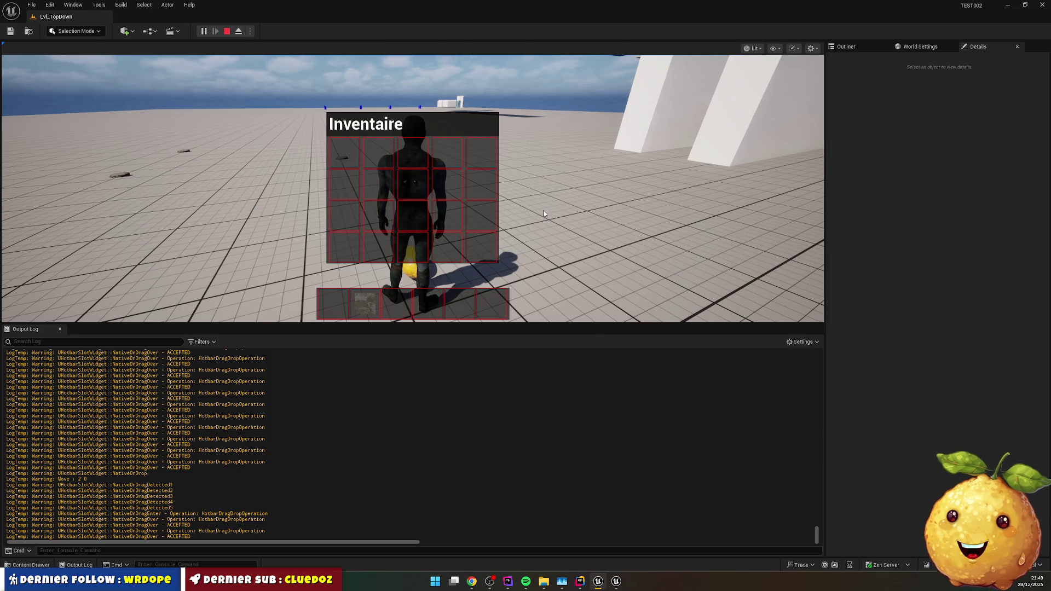
- Toggle the inventory panel and walk over the lemons to pick them up
key("a")
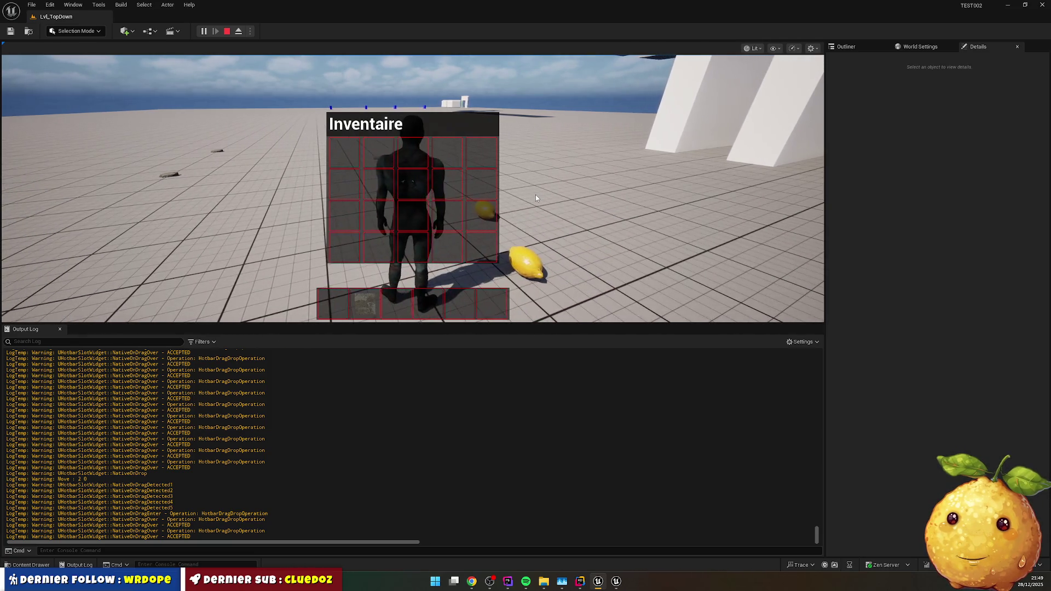
key("i")
key("i")
key("i")
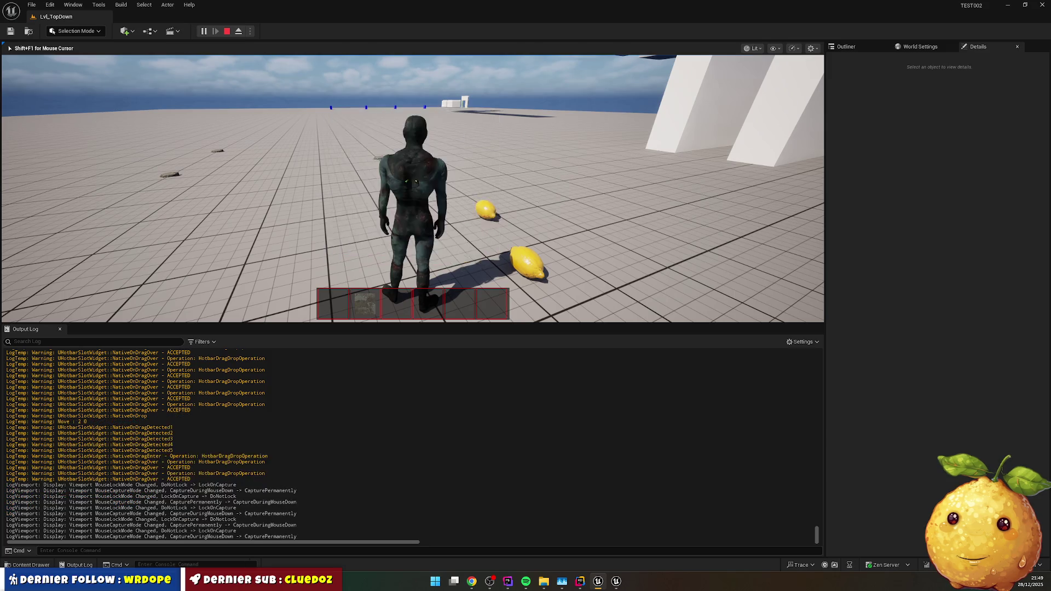
key("i")
key("i")
key("w")
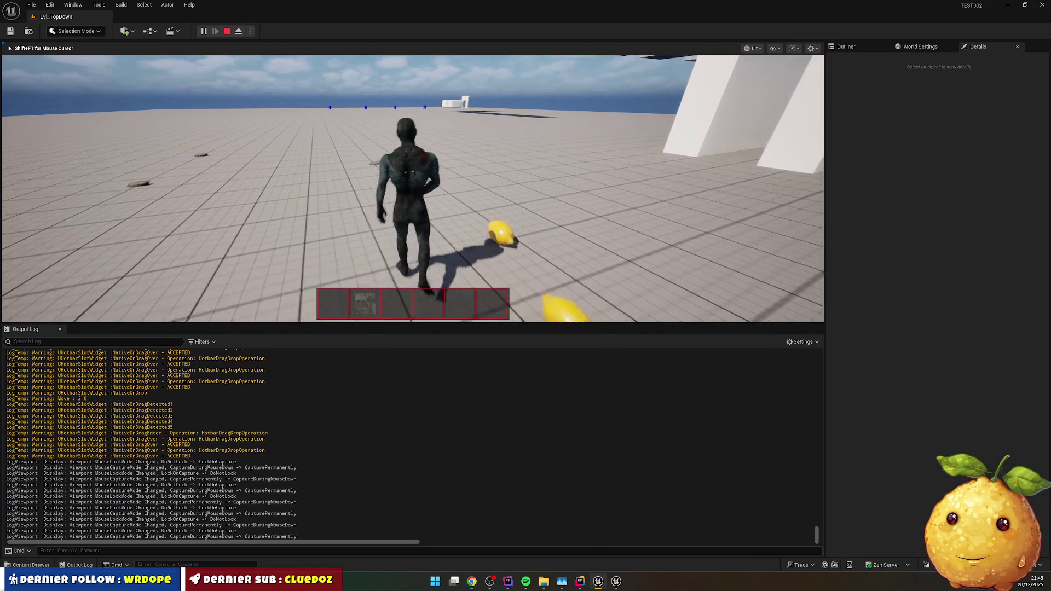
key("w")
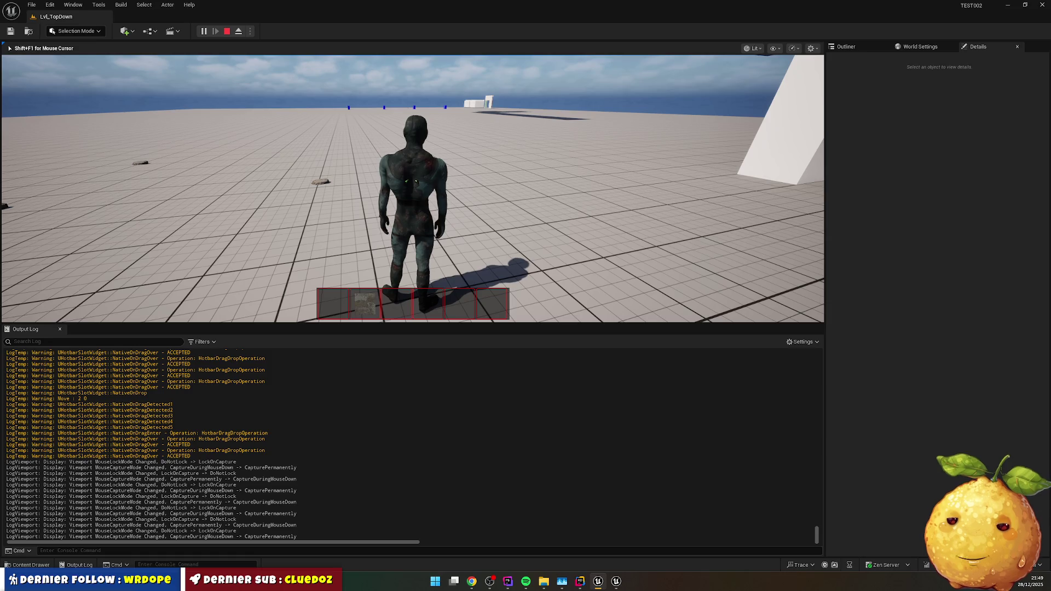
mouse_move(413, 189)
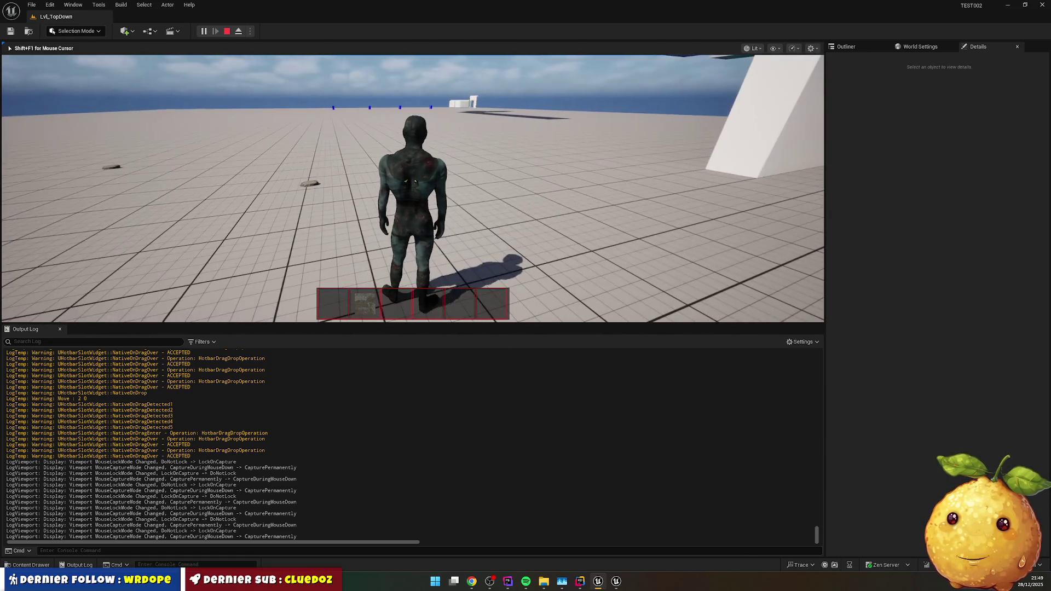
key("super")
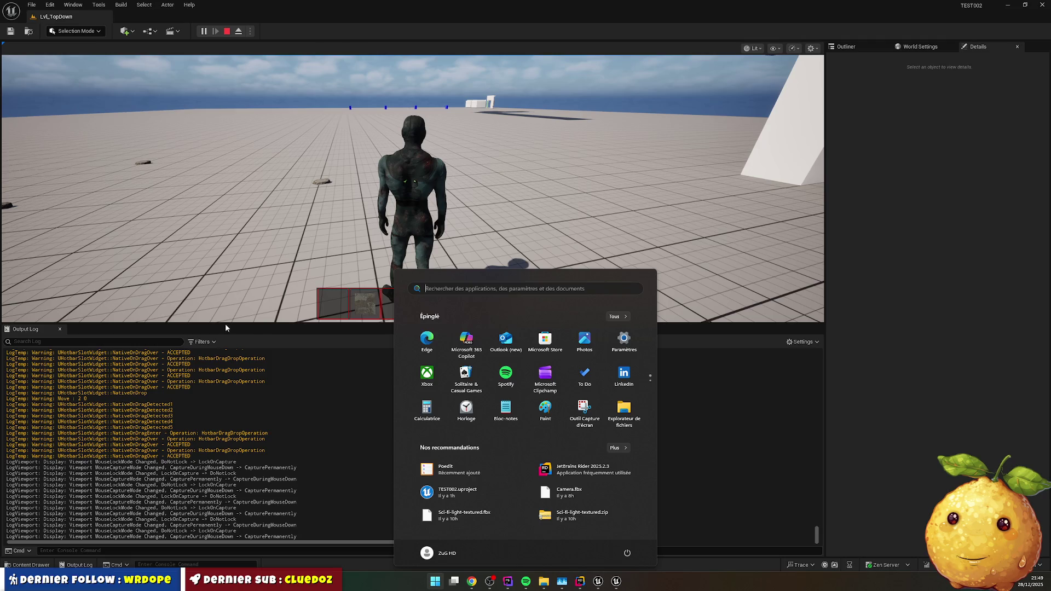
- Close the Start menu and enlarge the game view over the log panel
left_click(226, 327)
mouse_move(225, 327)
left_mouse_down()
mouse_move(230, 408)
mouse_move(249, 454)
left_mouse_up()
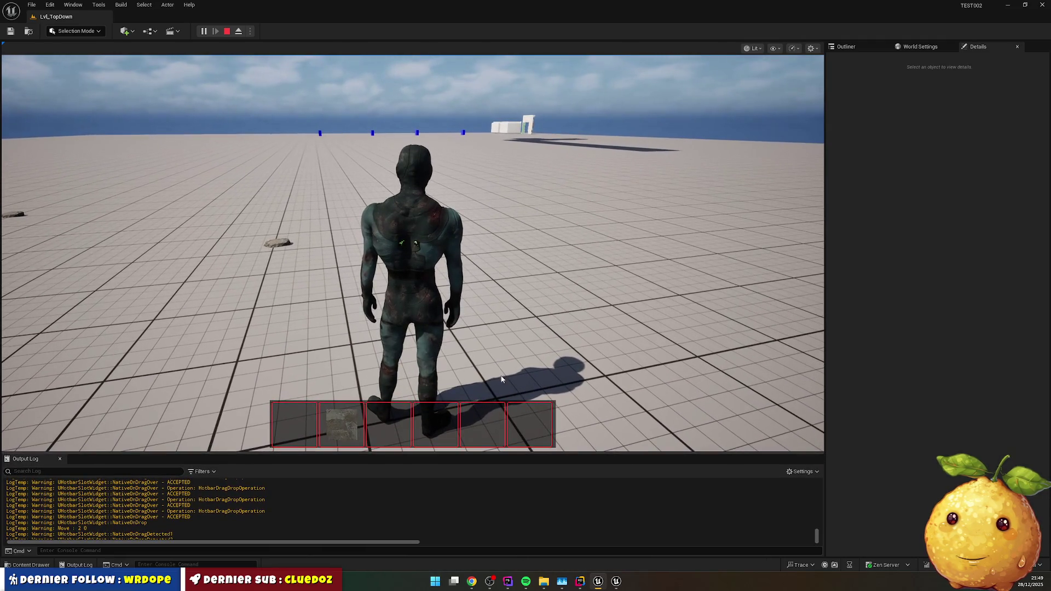
left_click(502, 379)
- Run the character forward, drop a lemon, and head toward the white pillars
key("w")
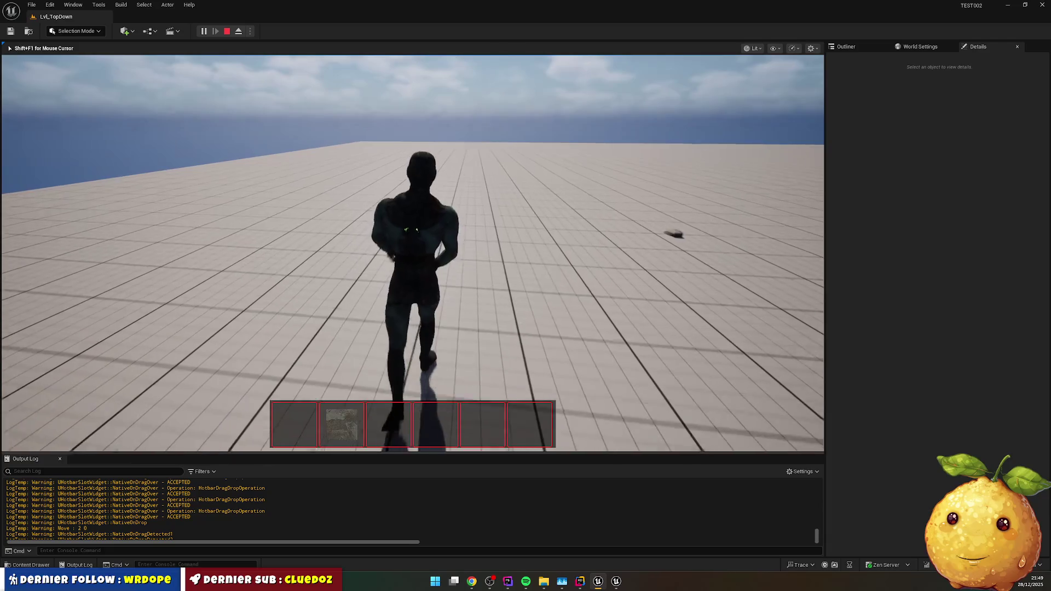
key("e")
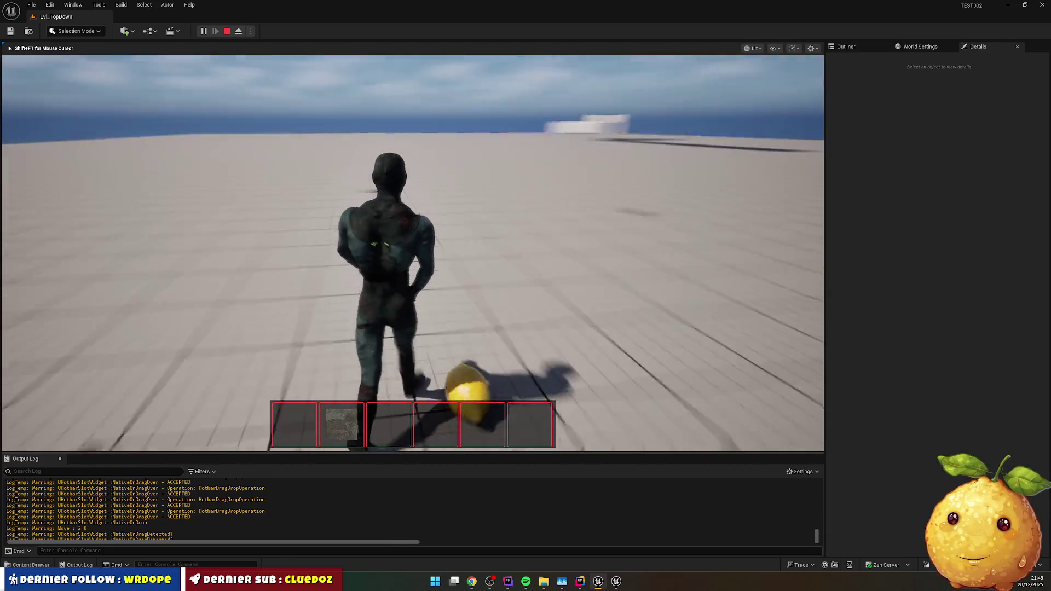
key("w")
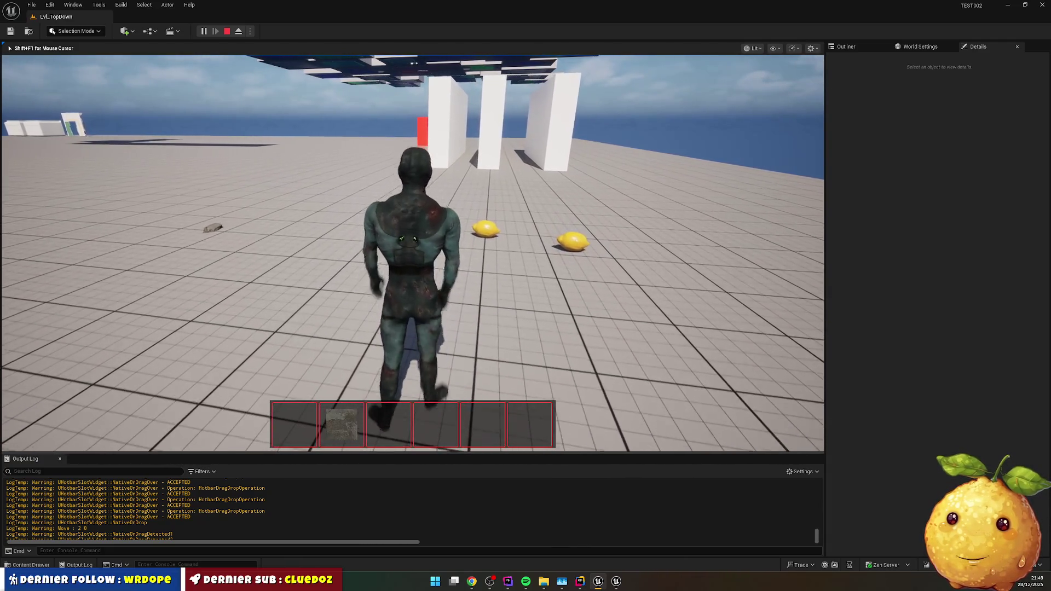
key("w")
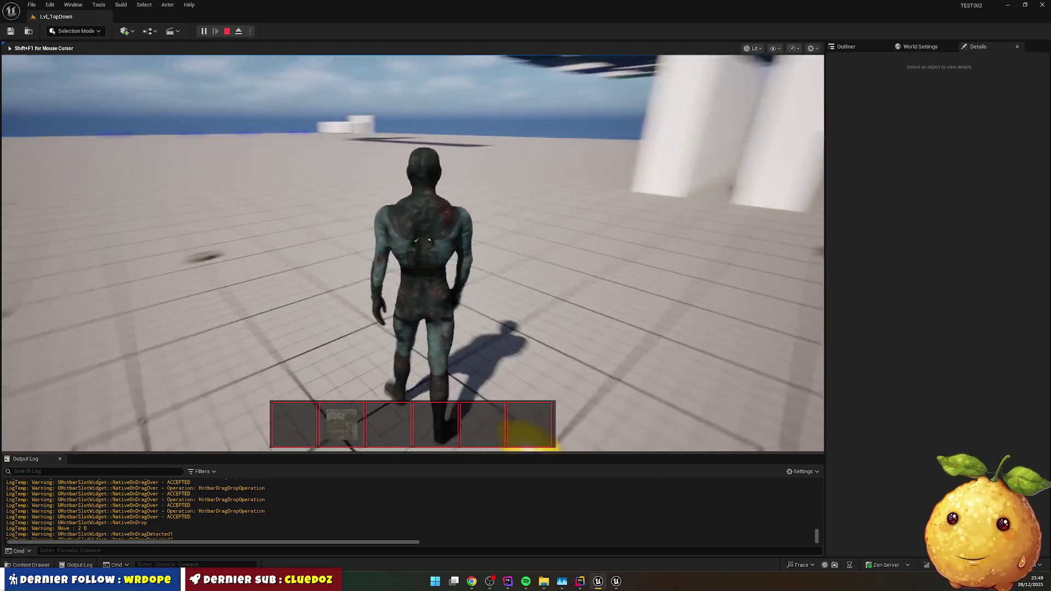
key("w")
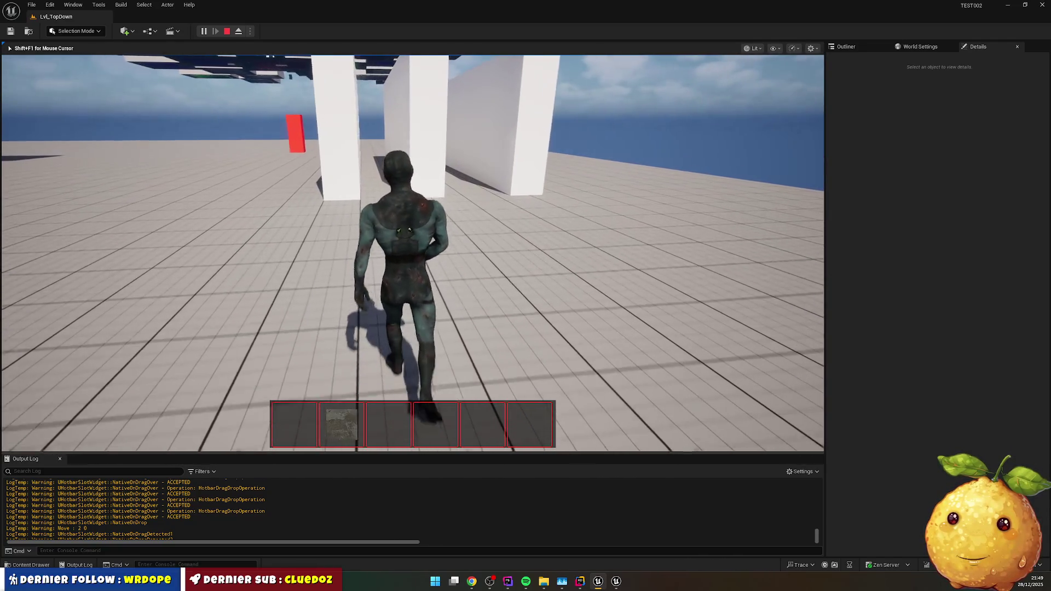
- Walk between the pillars, down the corridor past the red block, then stop to see the idle pose
key("w")
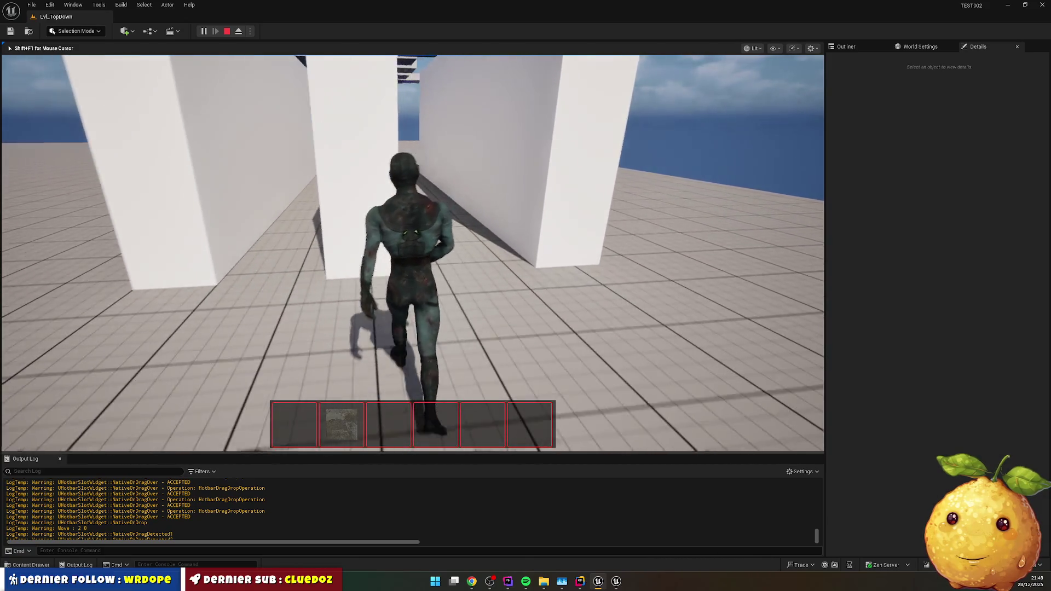
key("w")
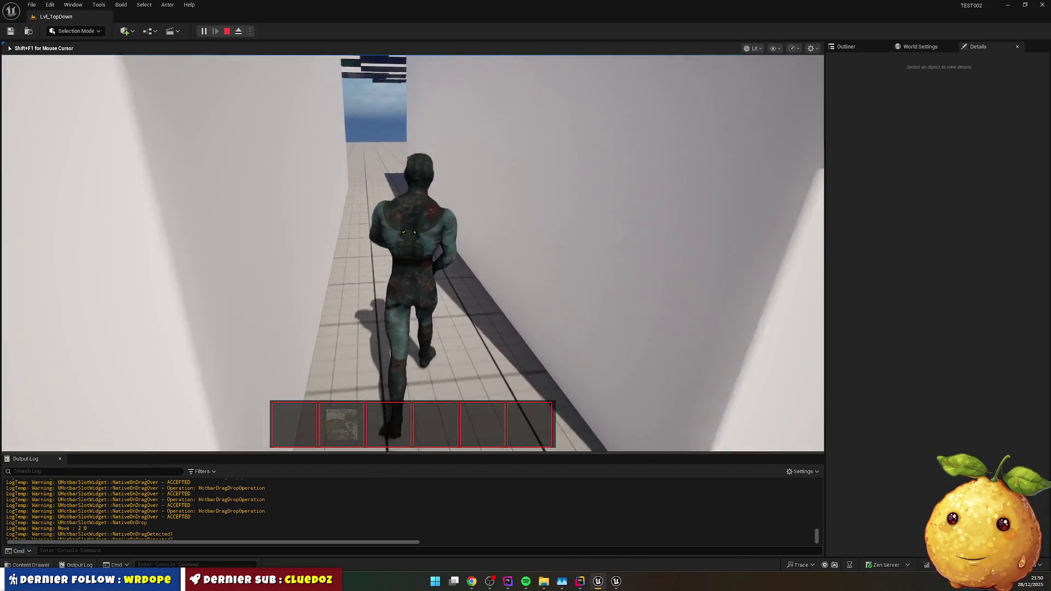
key("w")
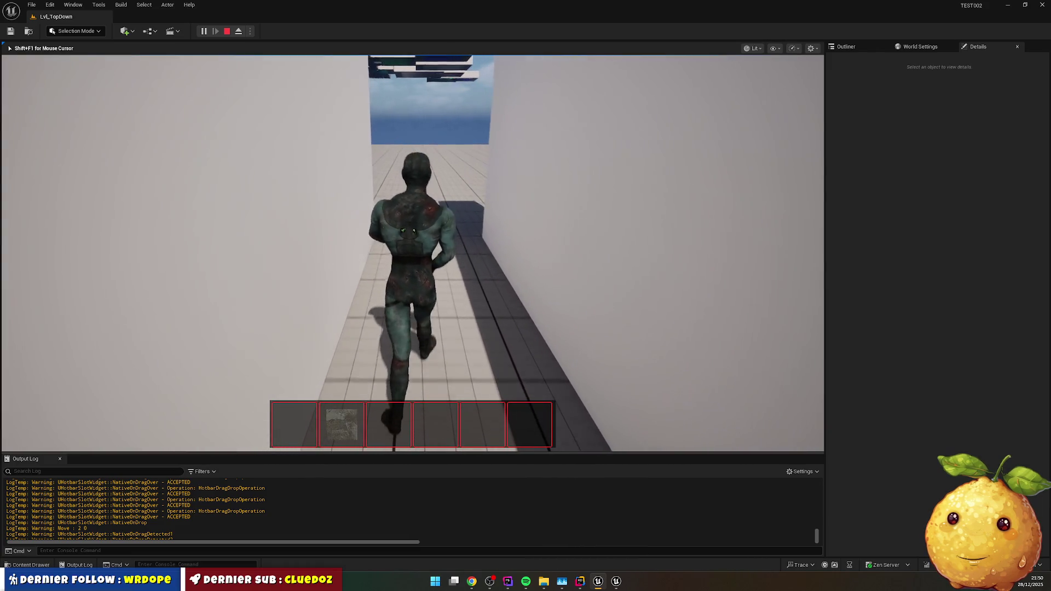
key("w")
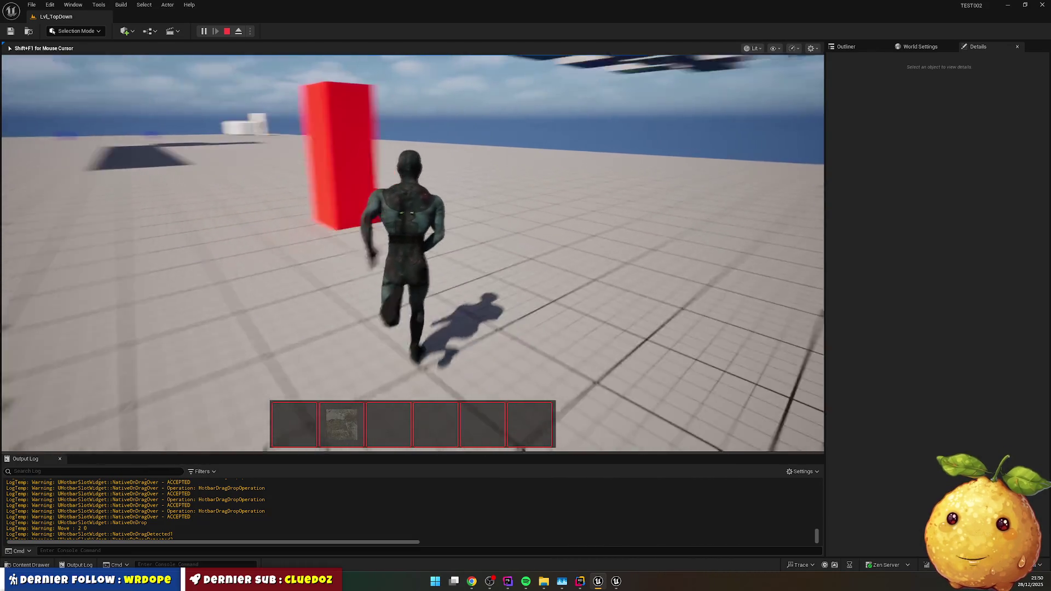
key("w")
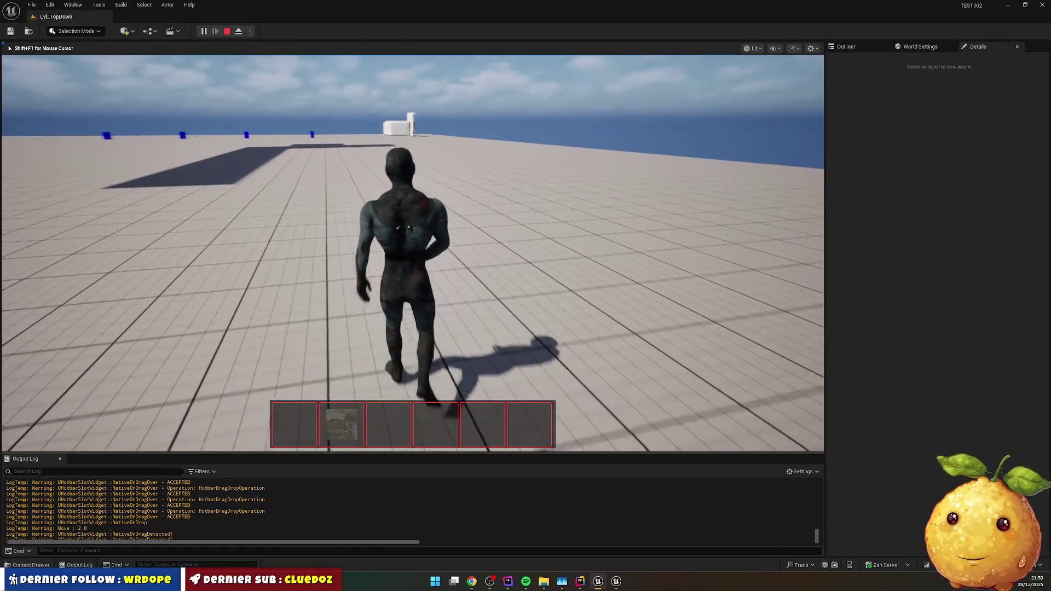
key("w")
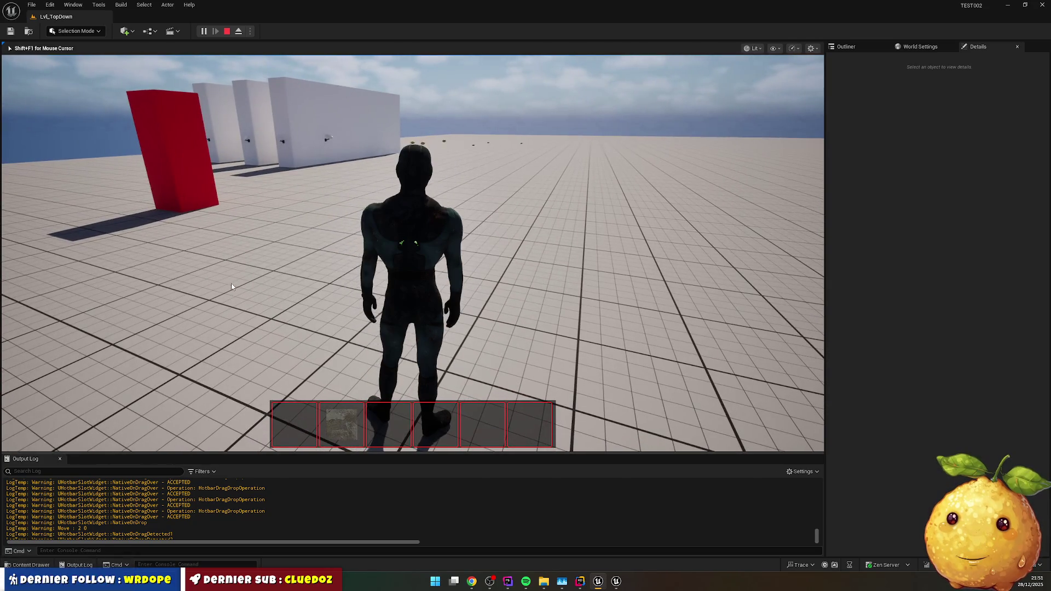
- Open and close the inventory panel, then run the character toward the white walls
key("i")
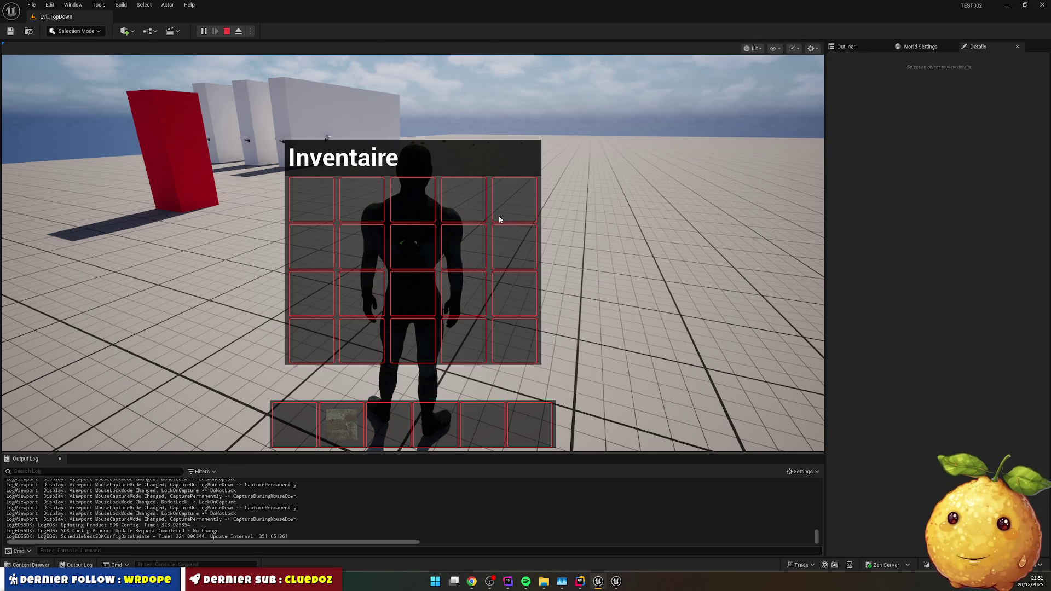
key("i")
key("w")
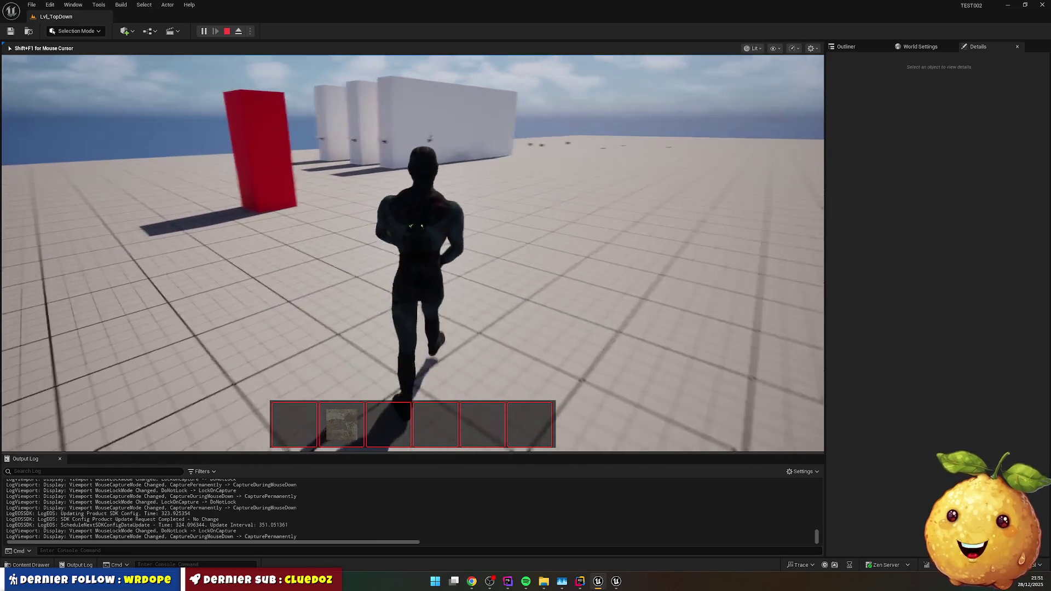
key("w")
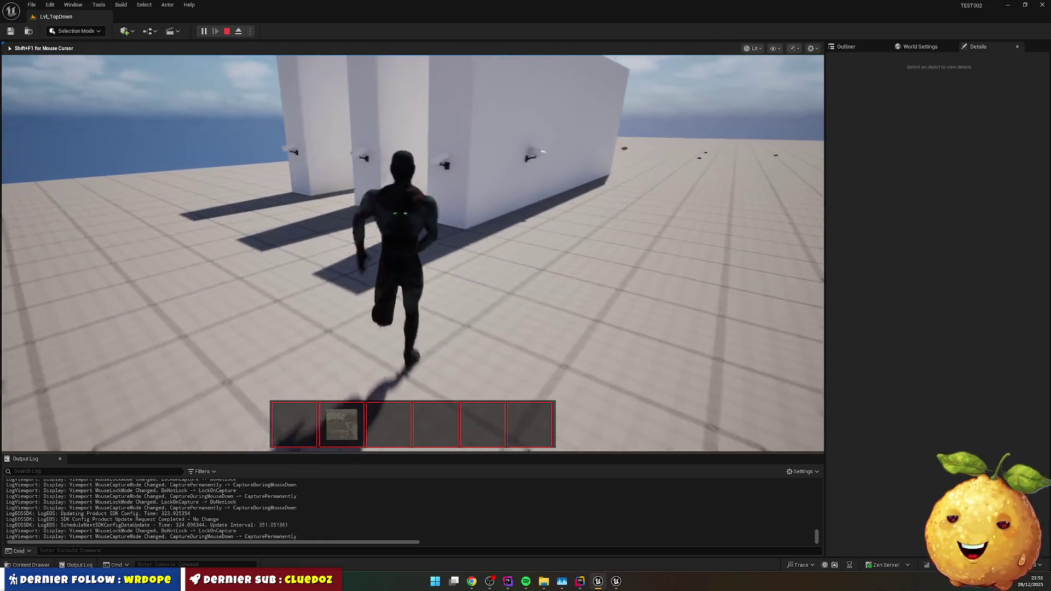
- Run between the white walls toward the red block and end the play session
key("w")
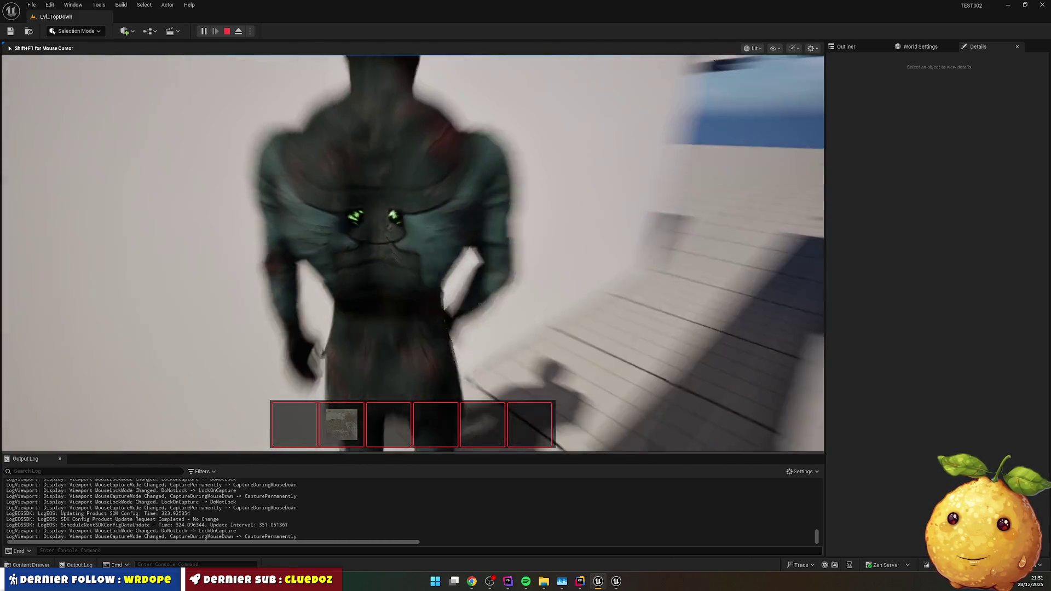
key("w")
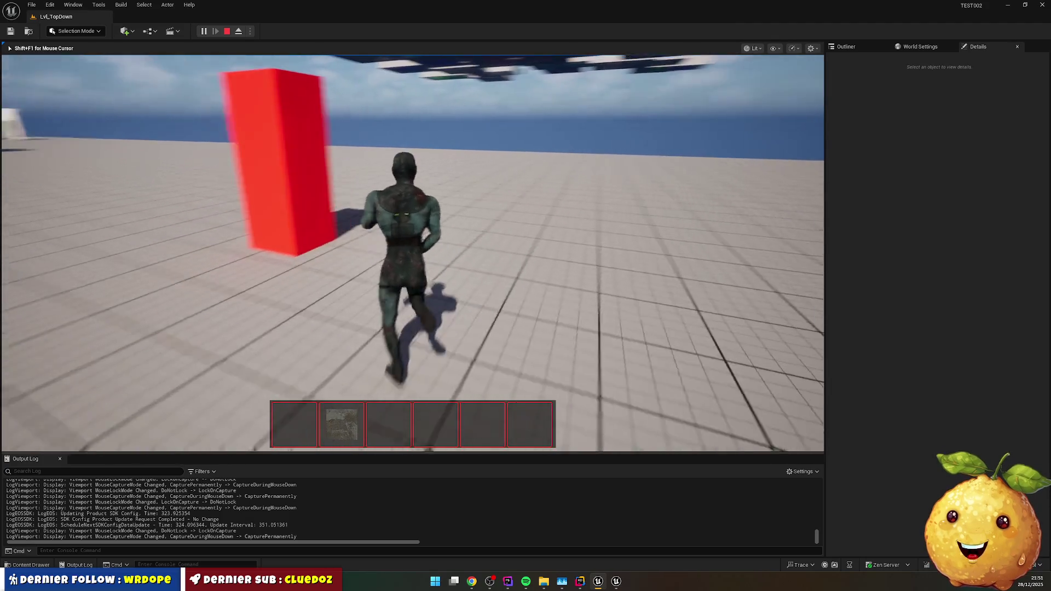
key("w")
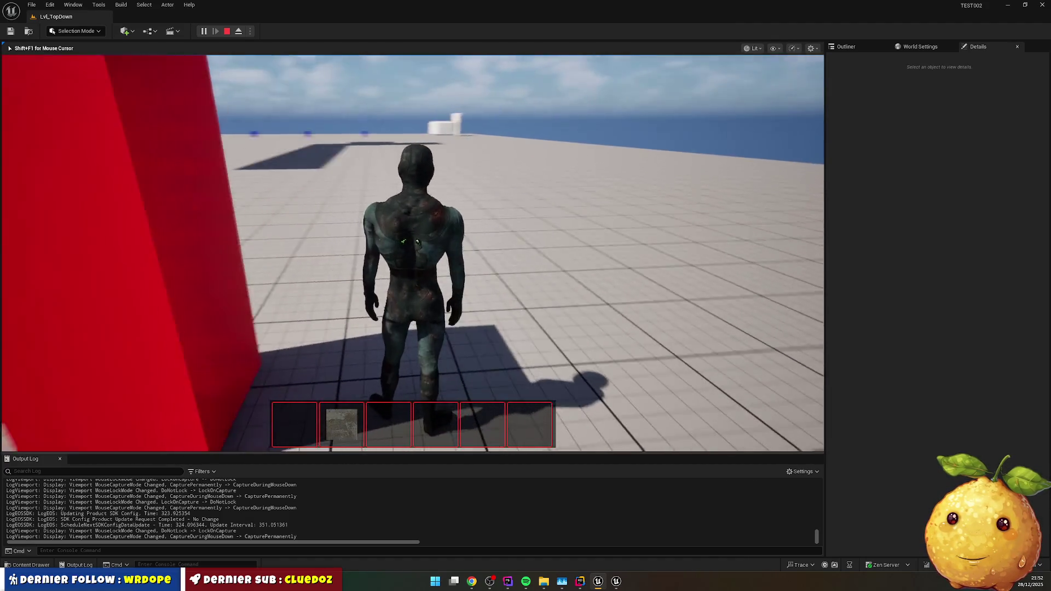
key("Escape")
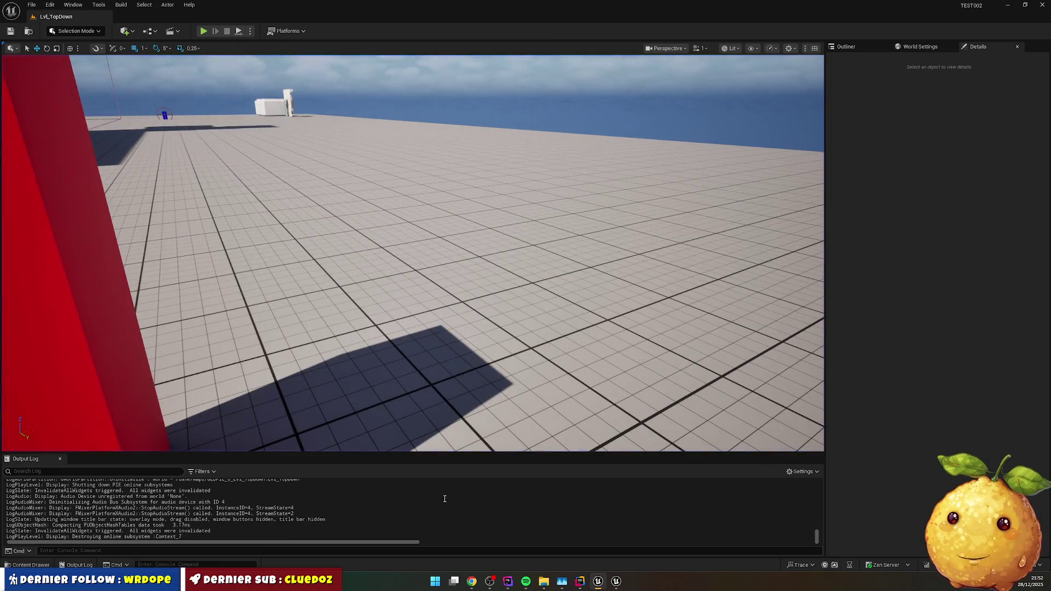
- Switch between the Content Drawer and Output Log, selecting the red BP_Computer2 block
left_click(30, 568)
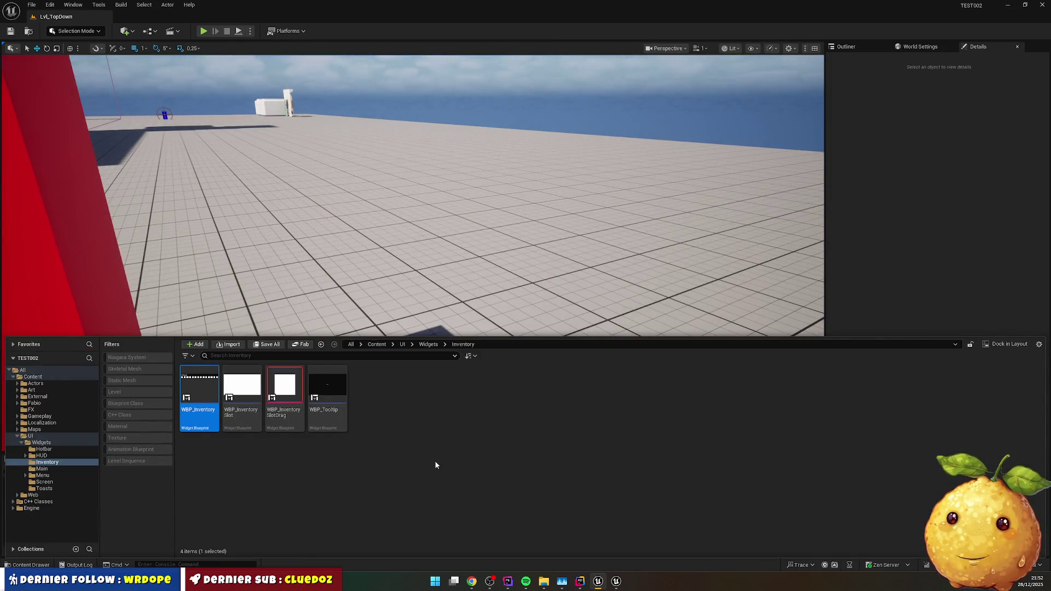
left_click(76, 565)
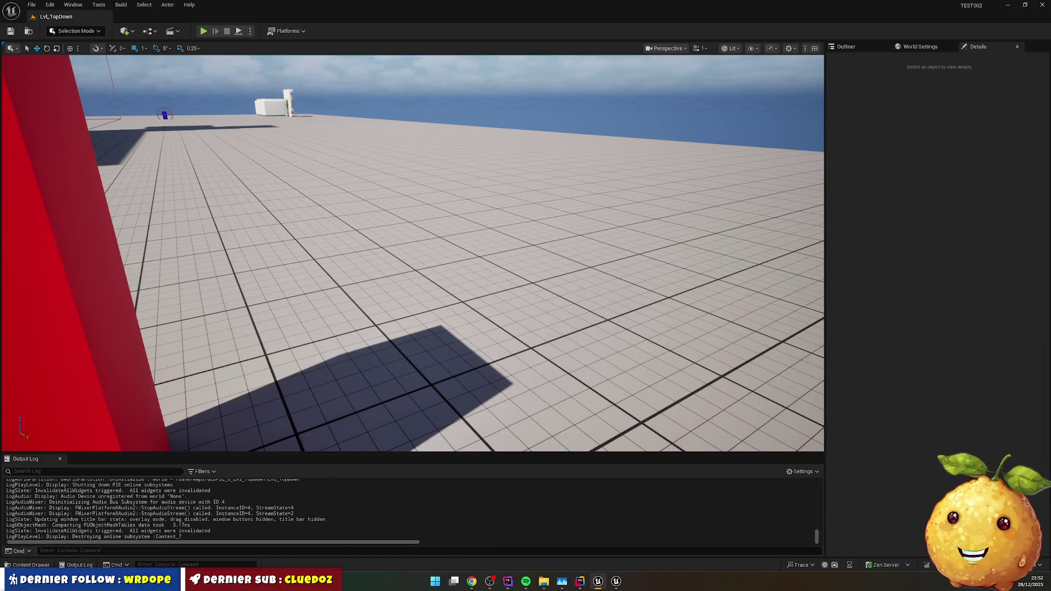
left_click(20, 431)
left_click(23, 567)
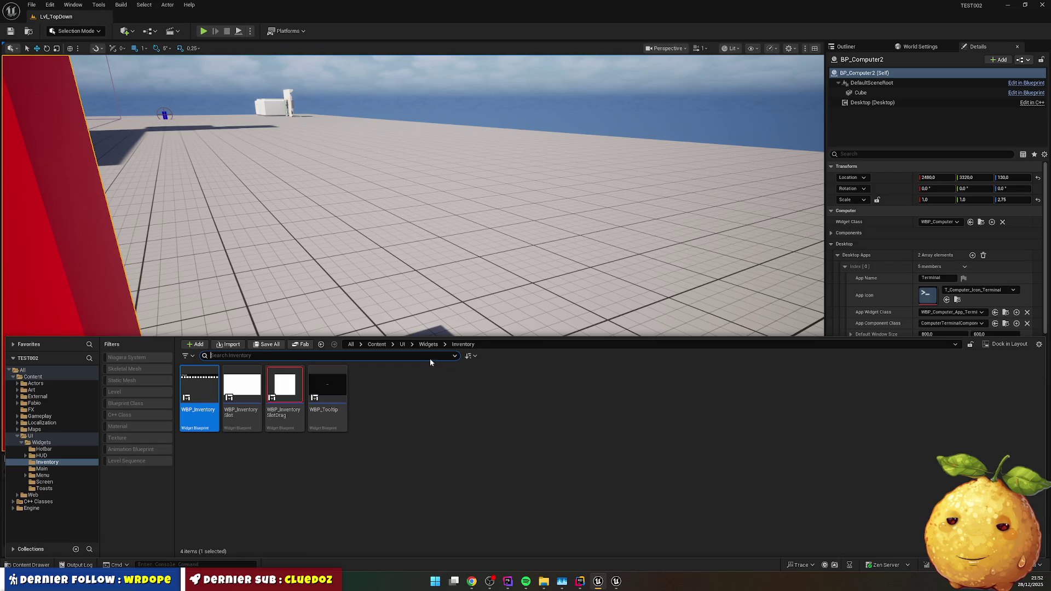
- Browse Content > Gameplay > GameFlow > Characters > TestCharacter > Animations and open ABP_TestCharacter
left_click(377, 345)
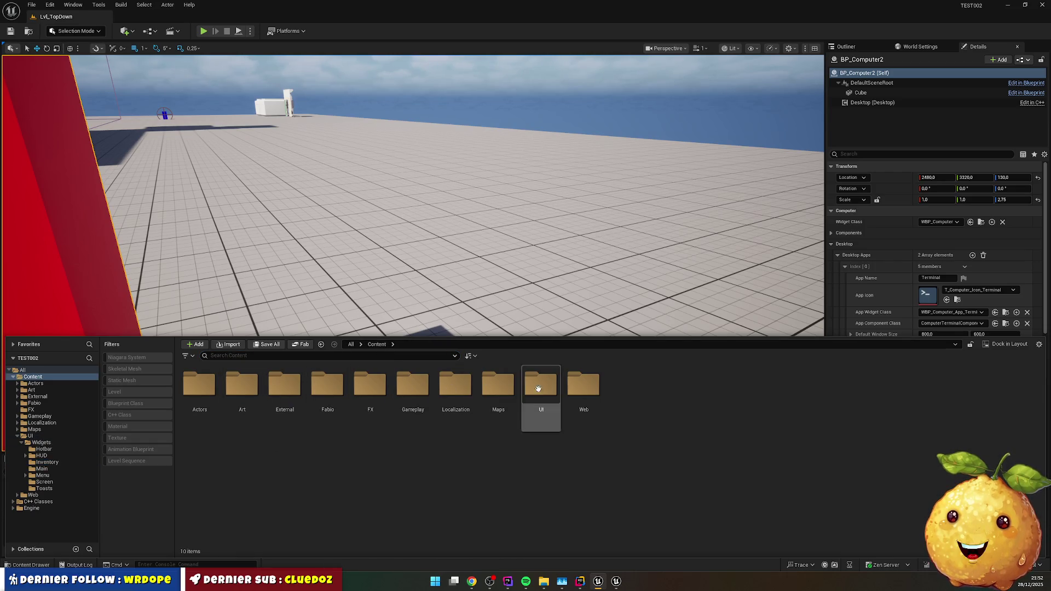
double_click(426, 387)
double_click(255, 388)
double_click(199, 386)
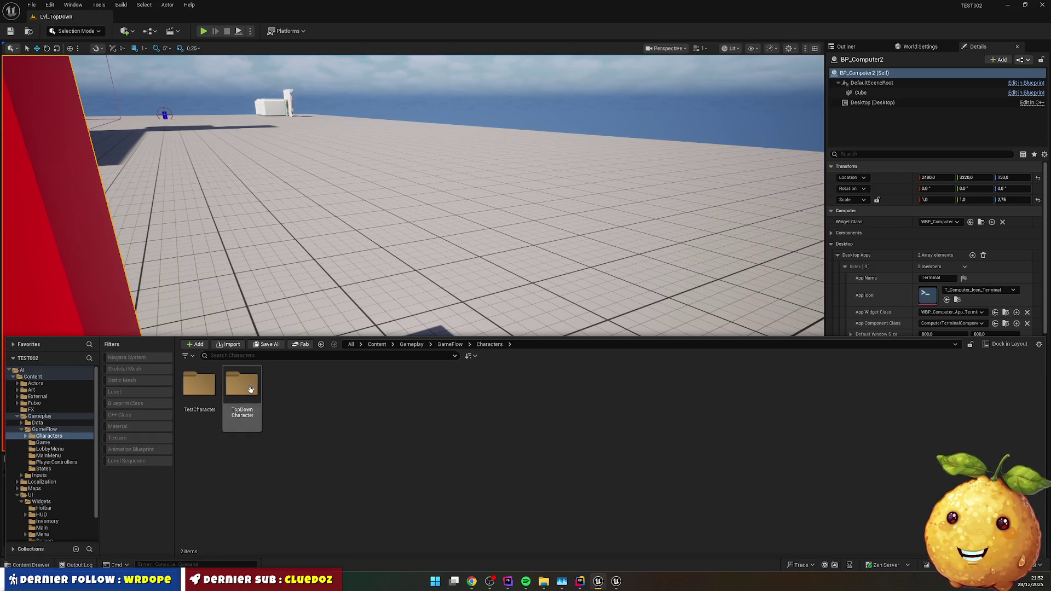
double_click(200, 387)
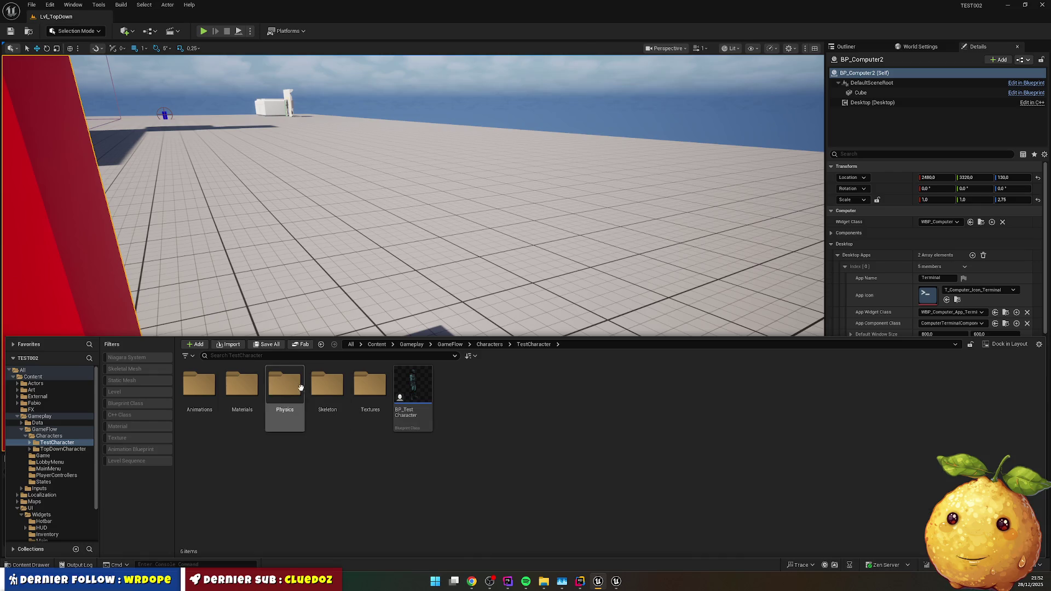
double_click(207, 384)
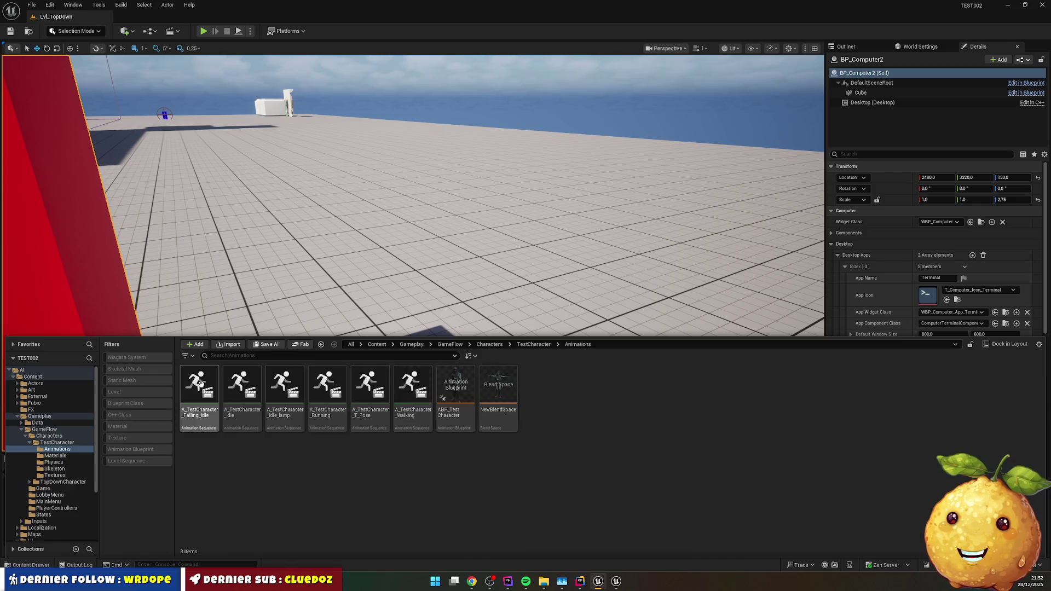
double_click(446, 390)
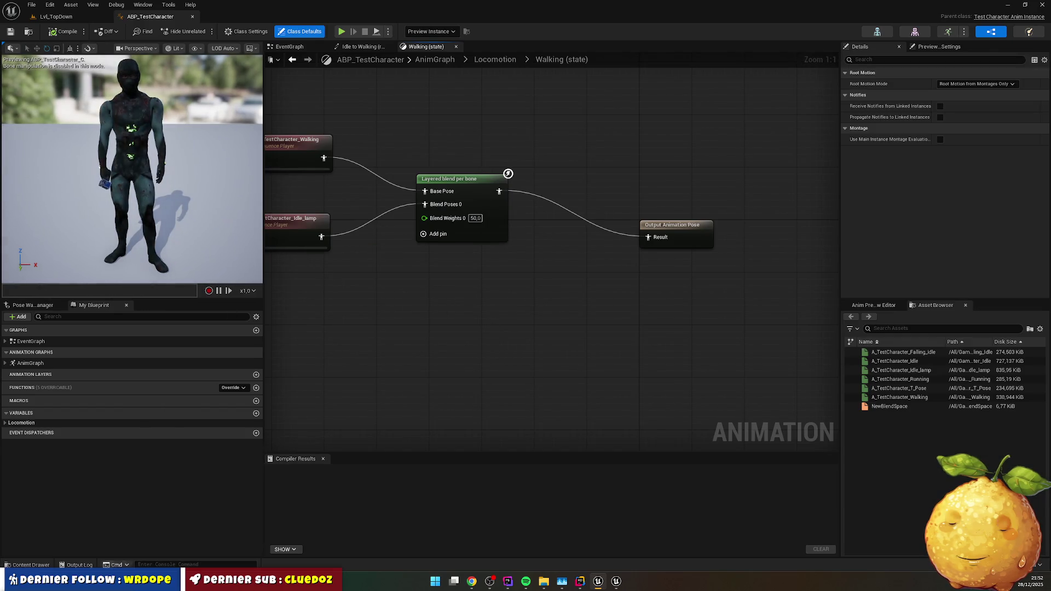
- Preview A_TestCharacter_Idle_lamp, orbiting around the lamp hand, then reopen ABP_TestCharacter
left_click(30, 565)
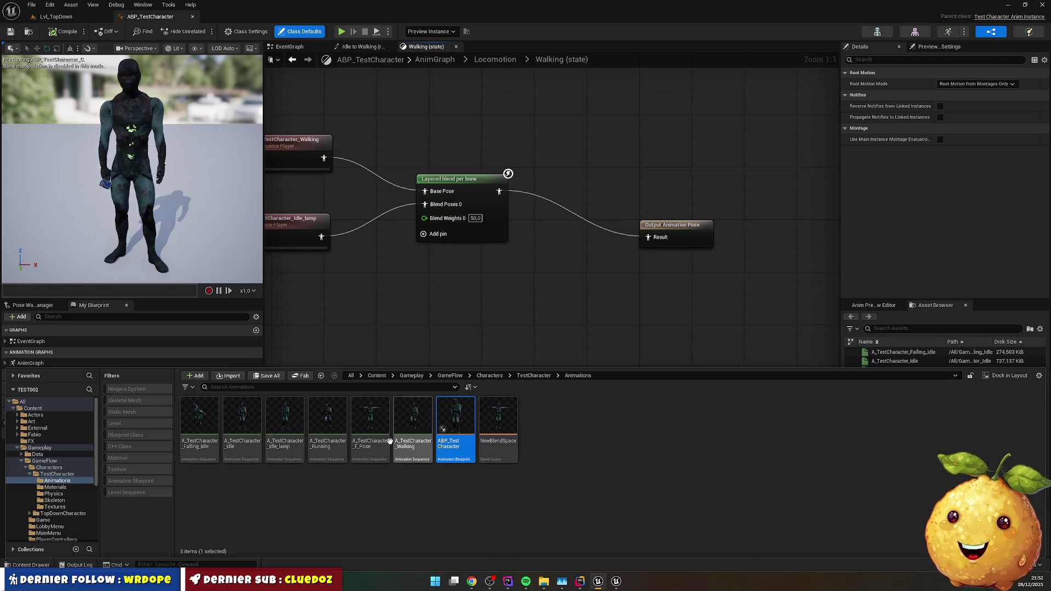
left_click(278, 424)
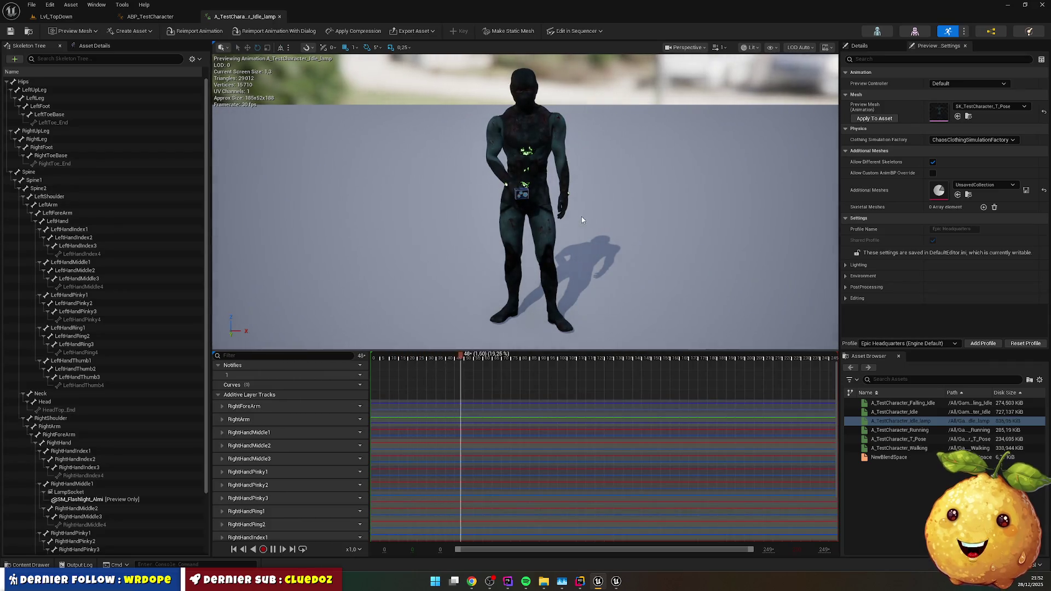
scroll(582, 220, "up", 5)
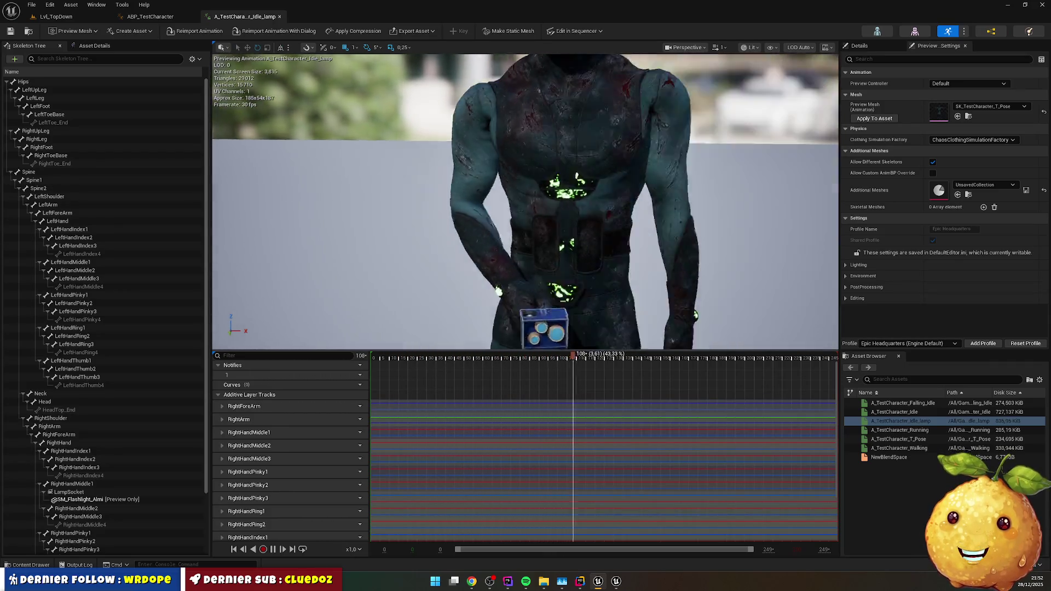
mouse_move(543, 210)
left_mouse_down()
mouse_move(525, 230)
mouse_move(544, 211)
mouse_move(466, 217)
mouse_move(467, 294)
left_mouse_up()
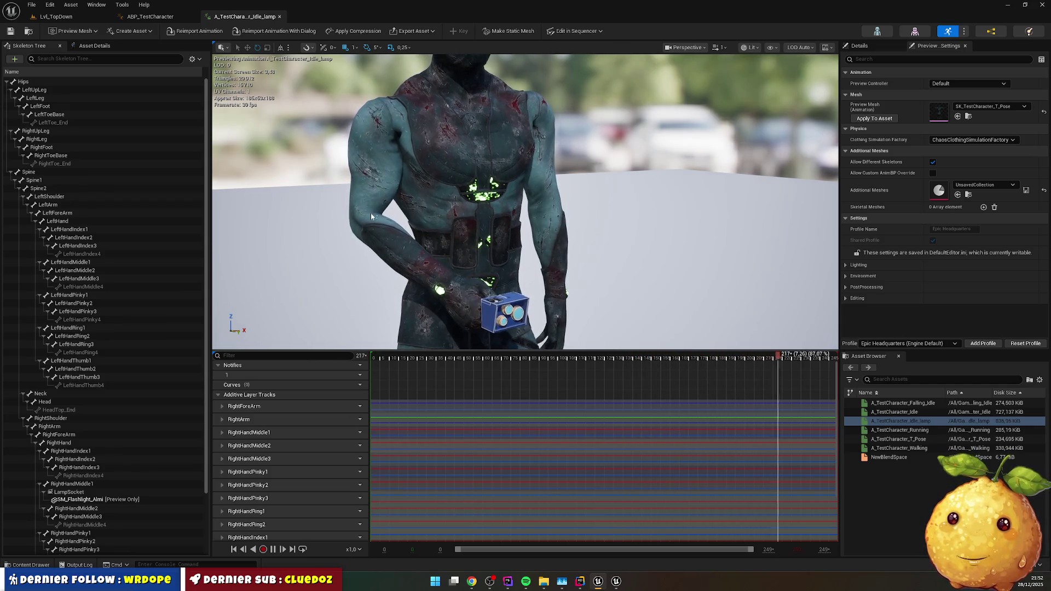
mouse_move(398, 228)
left_mouse_down()
mouse_move(377, 228)
mouse_move(427, 225)
mouse_move(367, 214)
mouse_move(392, 214)
left_mouse_up()
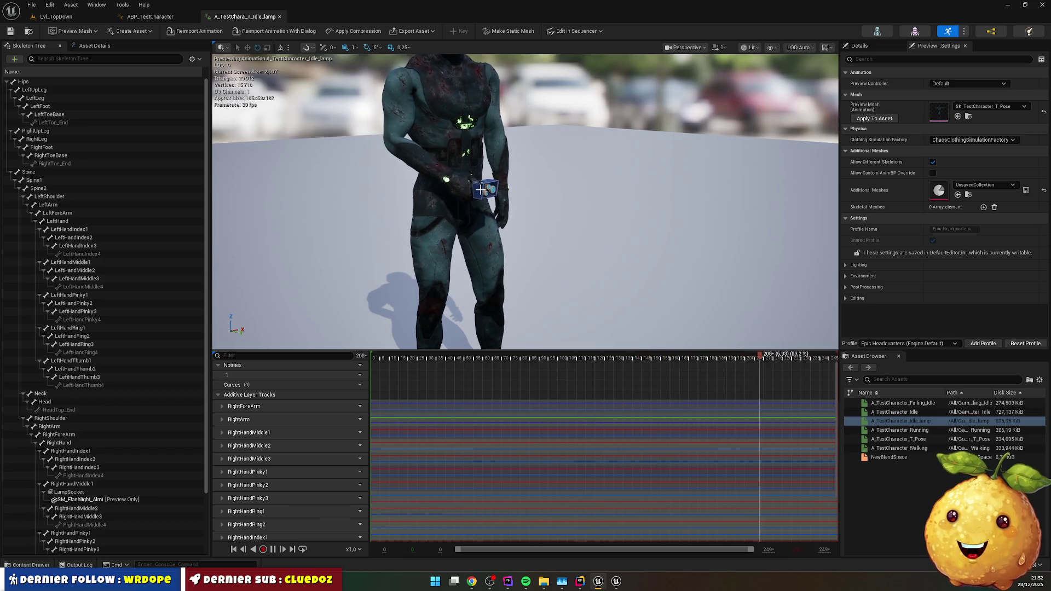
left_click(31, 565)
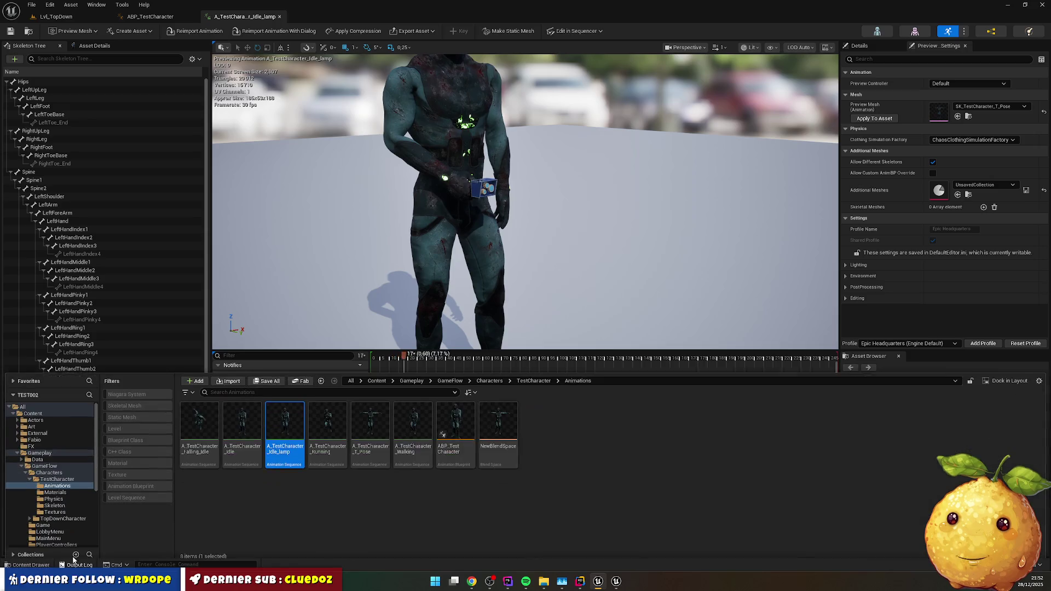
double_click(456, 429)
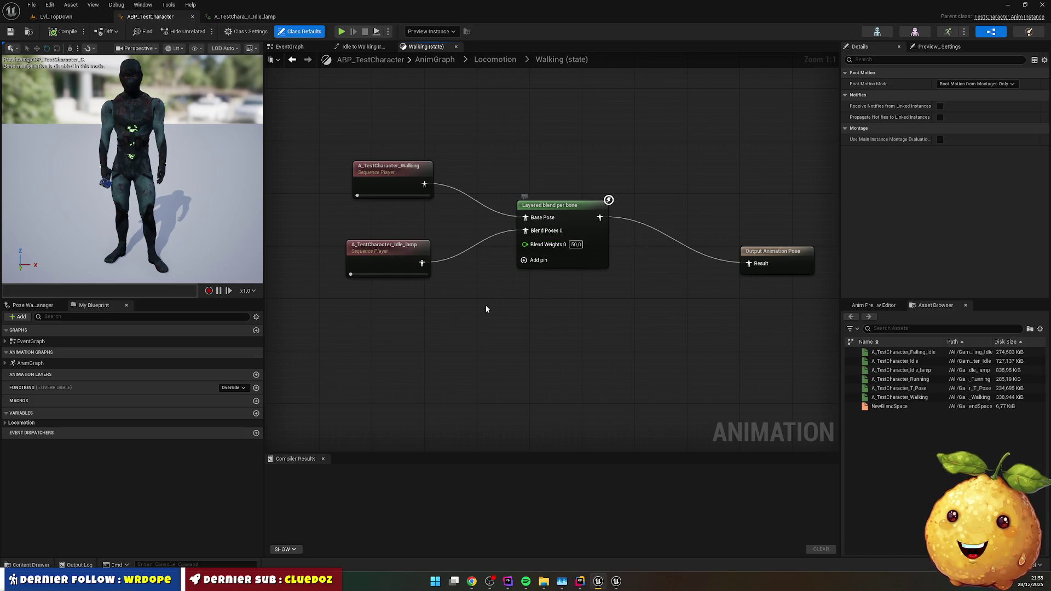
- Move the Walking node and disconnect Idle_lamp from Blend Poses 0
left_click(395, 211)
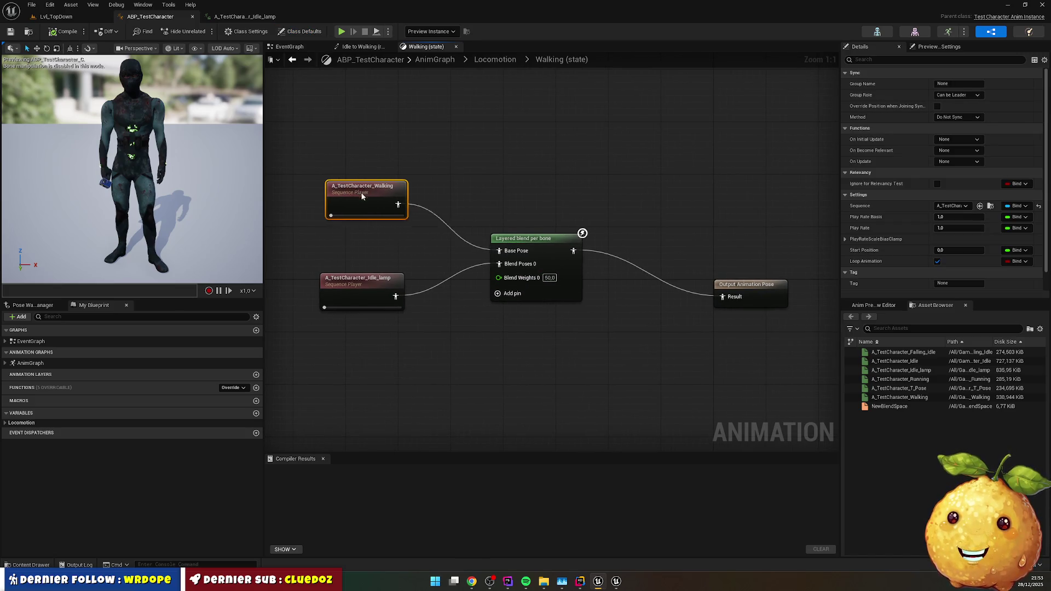
left_click_drag(374, 182, 349, 189)
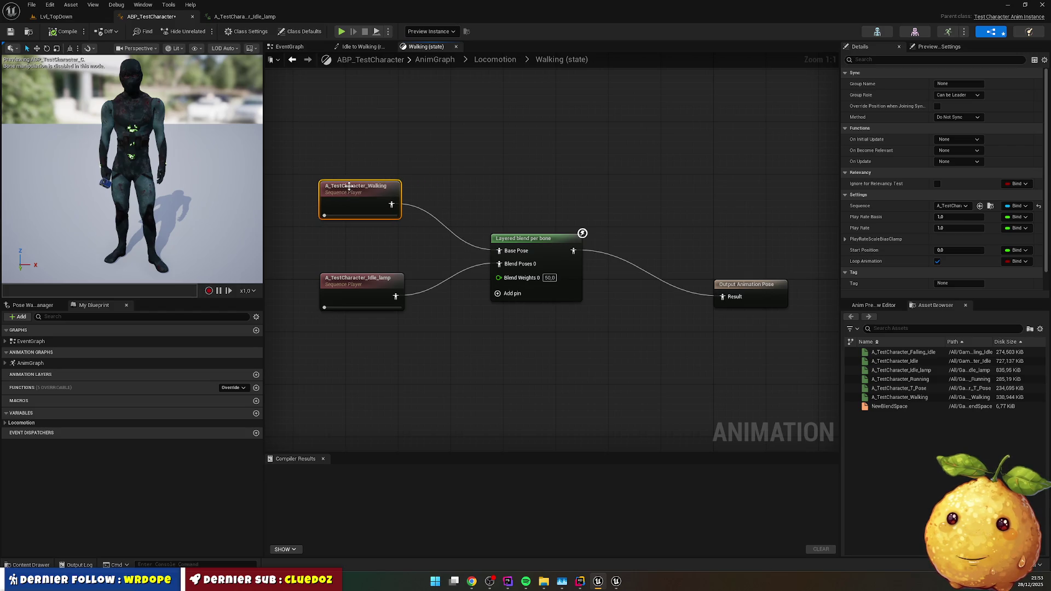
left_click(436, 286, "alt")
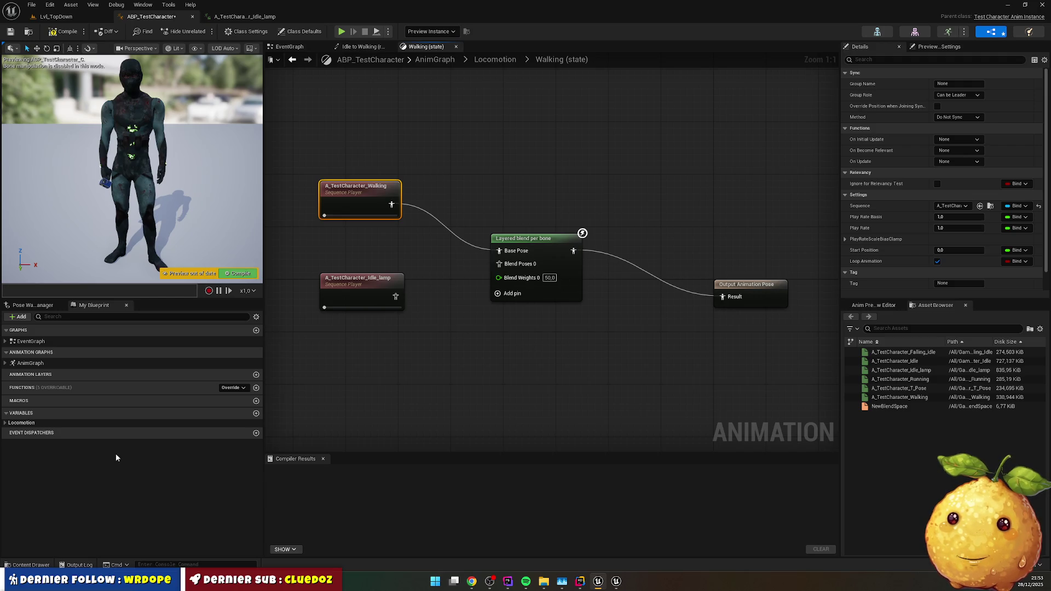
- Set Velocity's default X to 100, compile, and set the layered blend's bone to RightShoulder
left_click(5, 422)
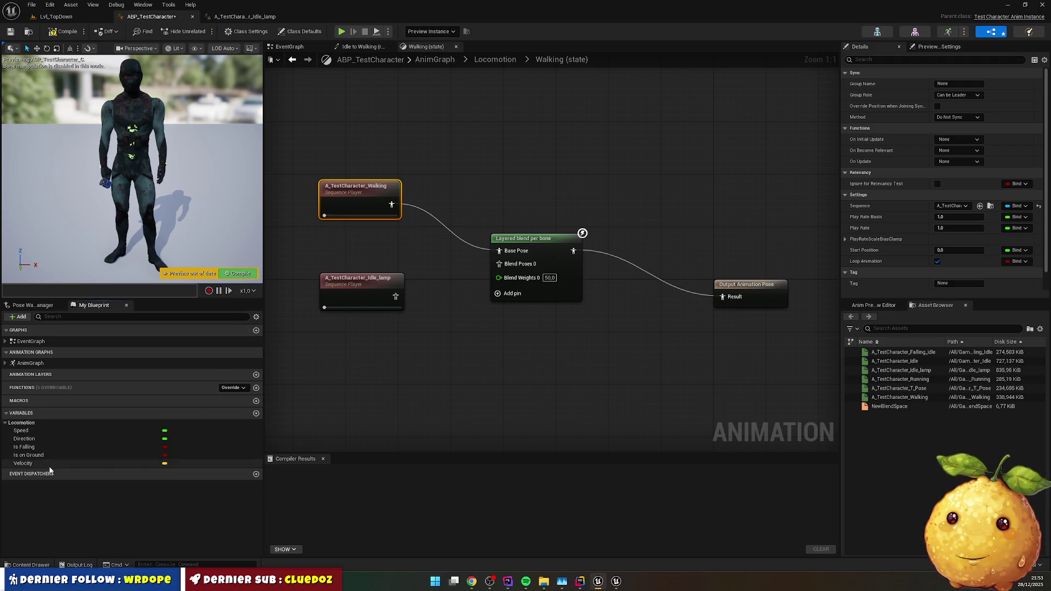
left_click(23, 463)
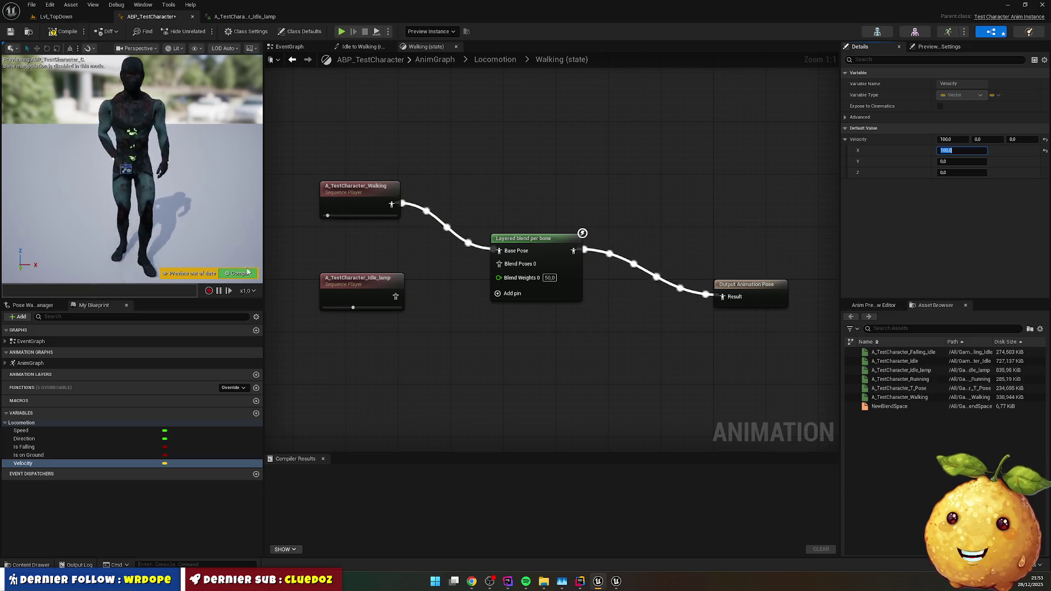
left_click(248, 272)
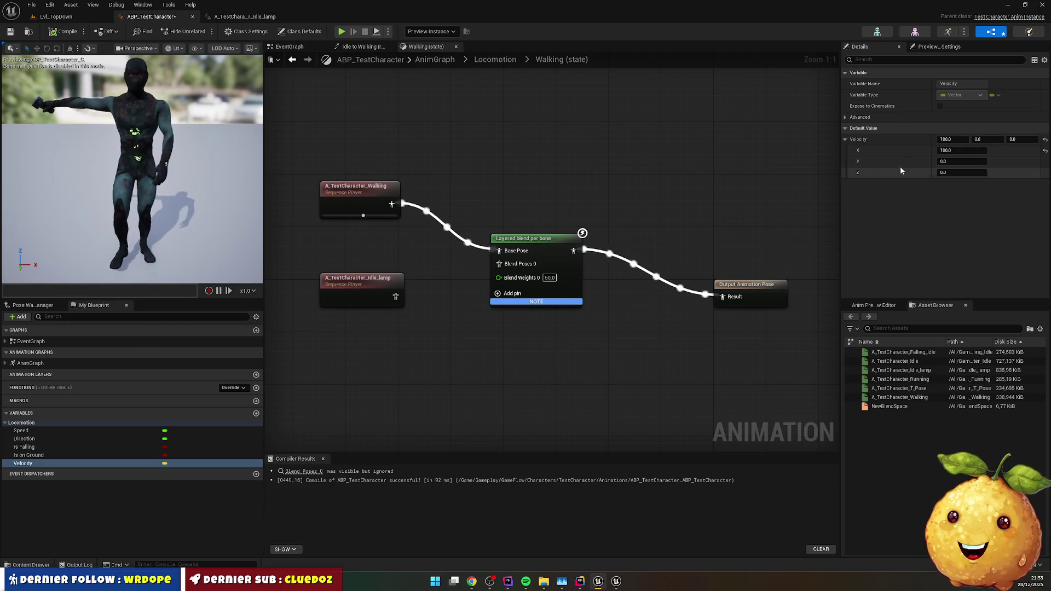
left_click(515, 238)
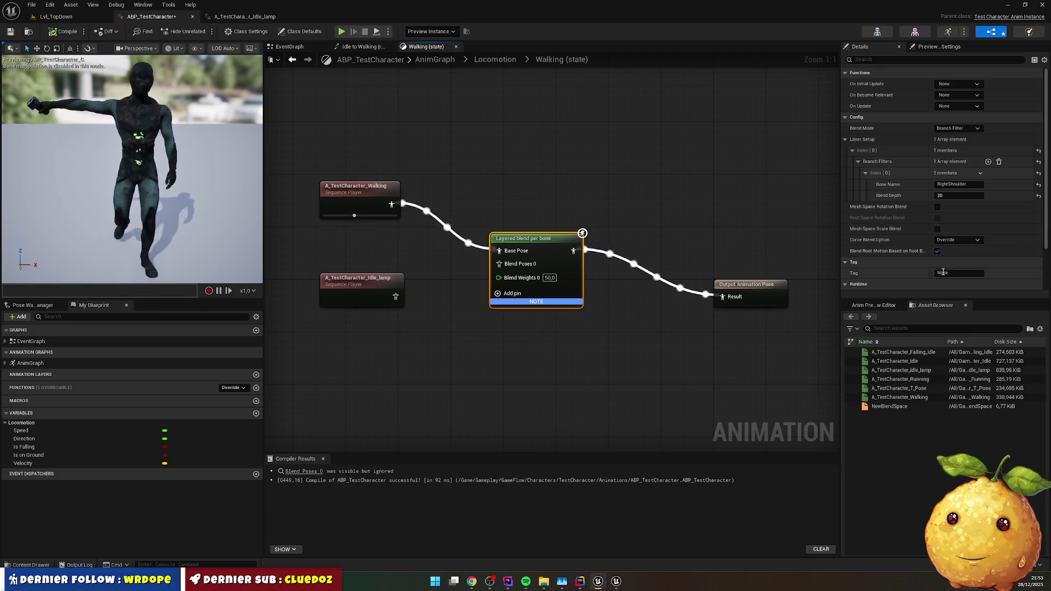
left_click(974, 185)
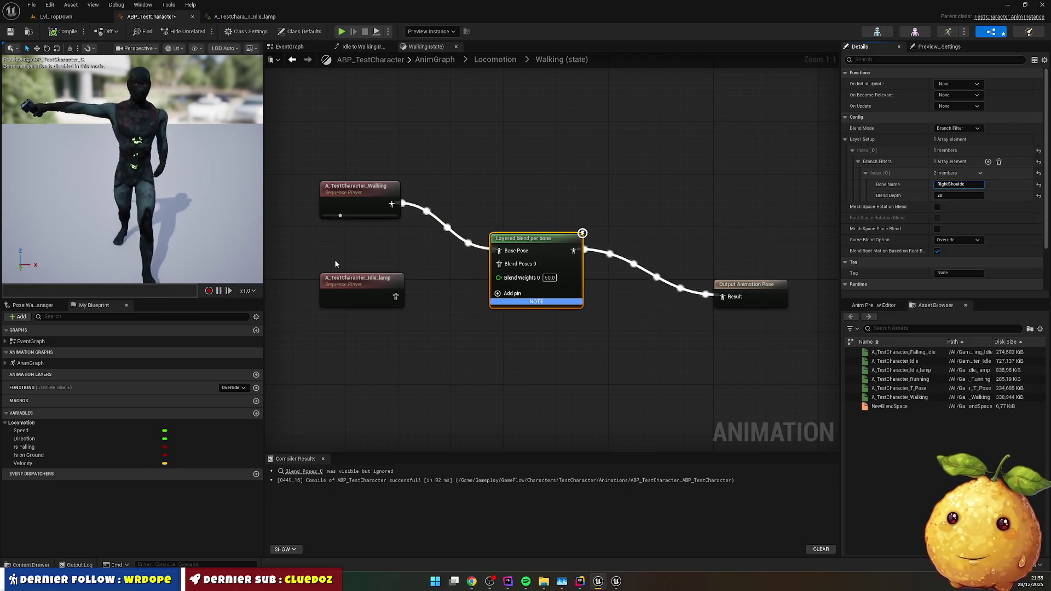
- Recompile the animation blueprint so the preview uses the new wiring
key("F7")
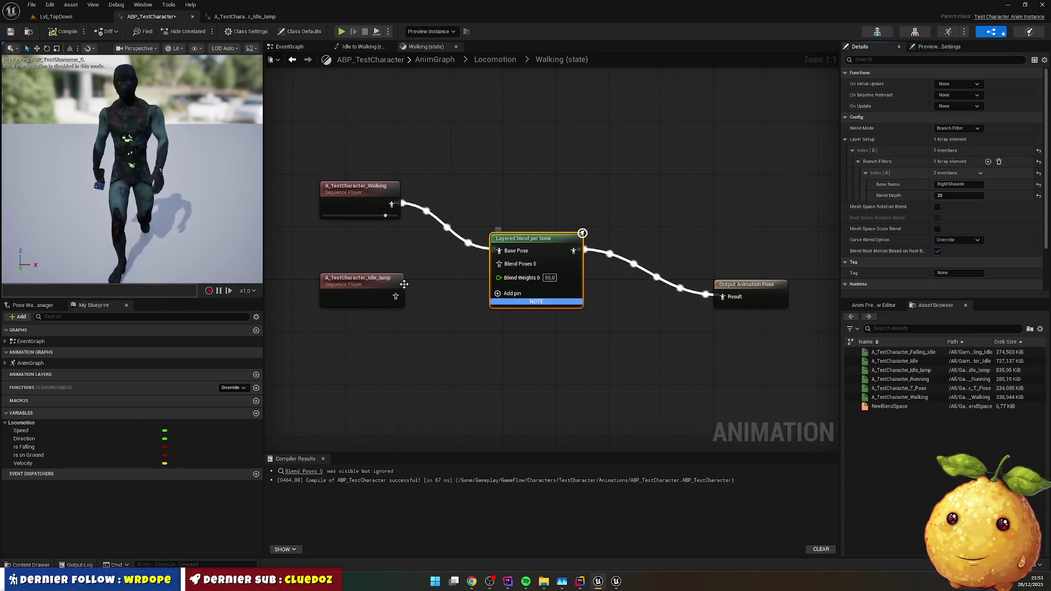
left_click(359, 188)
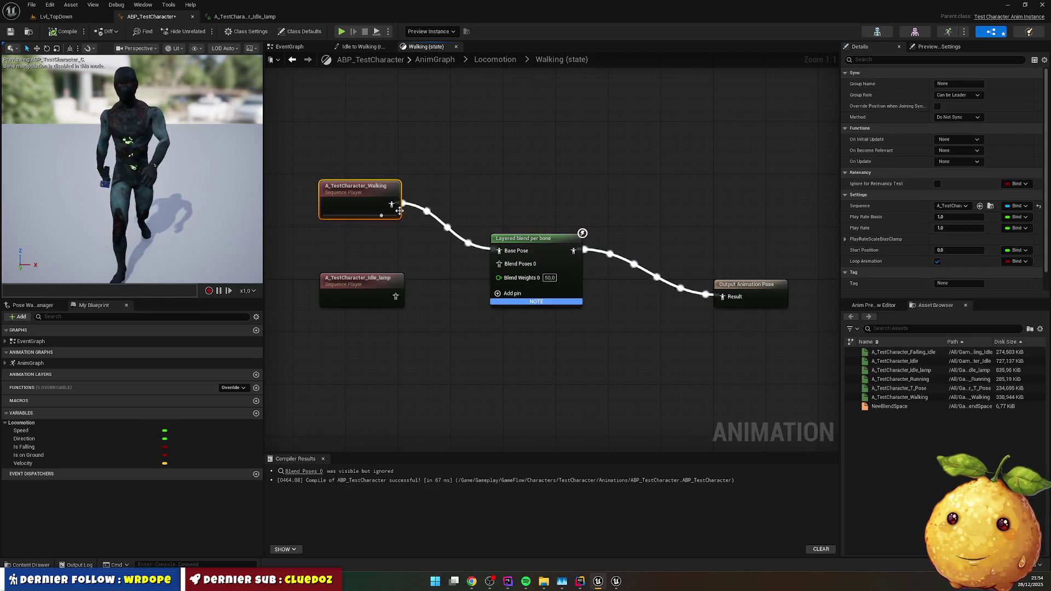
left_click(443, 229)
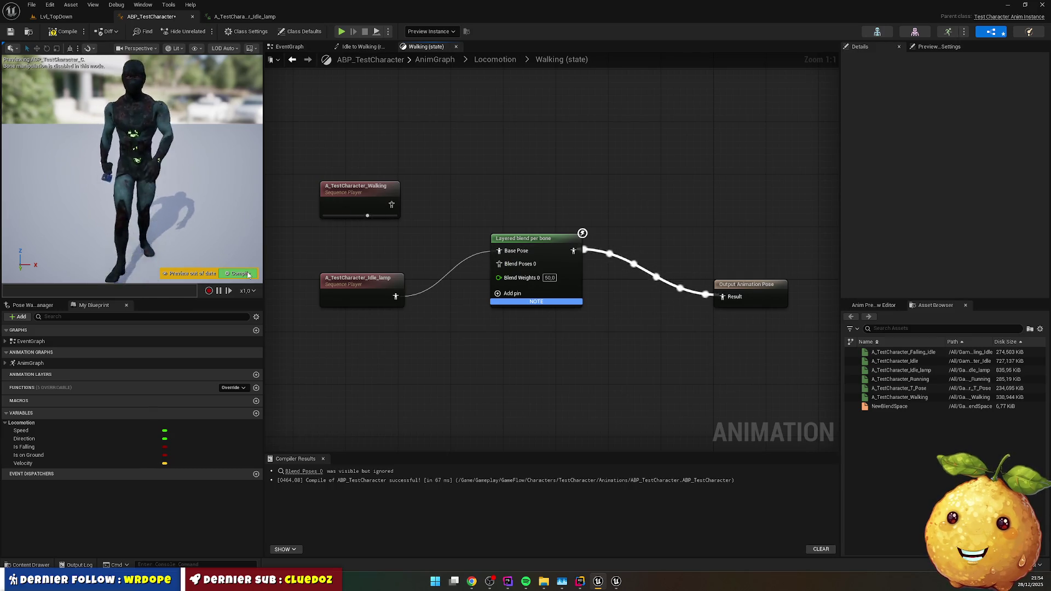
left_click(248, 275)
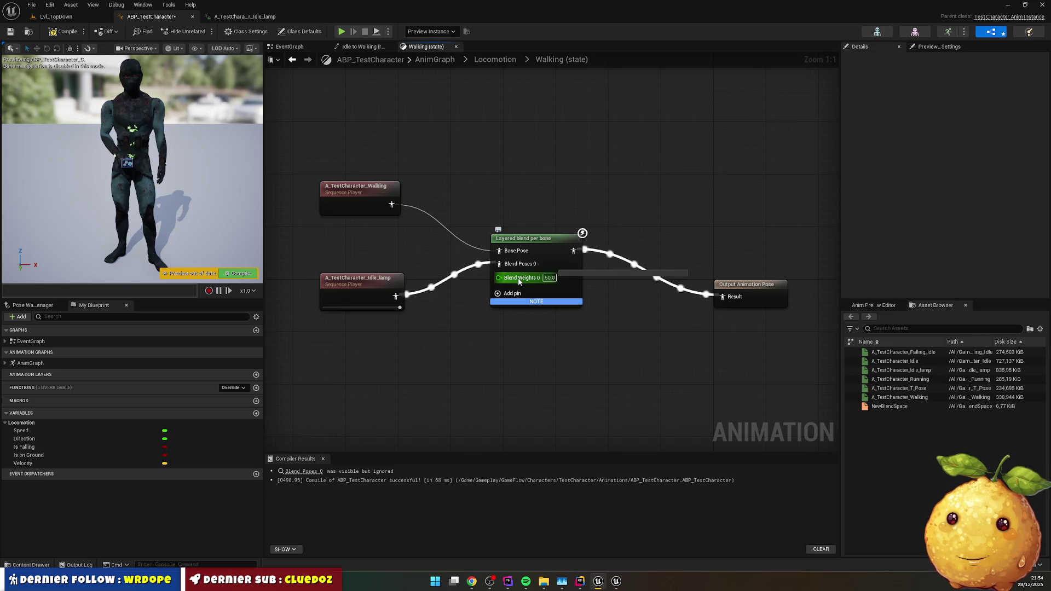
- Fix the Layered blend per bone filter to RightShoulder and edit its blend depth to 20
left_click(541, 244)
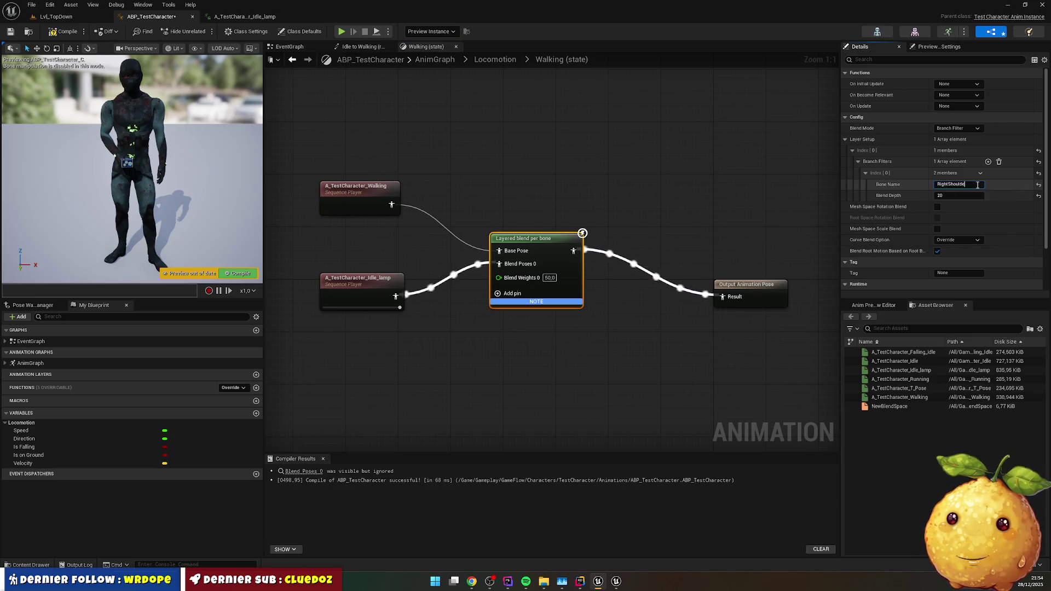
left_click(962, 185)
type("r")
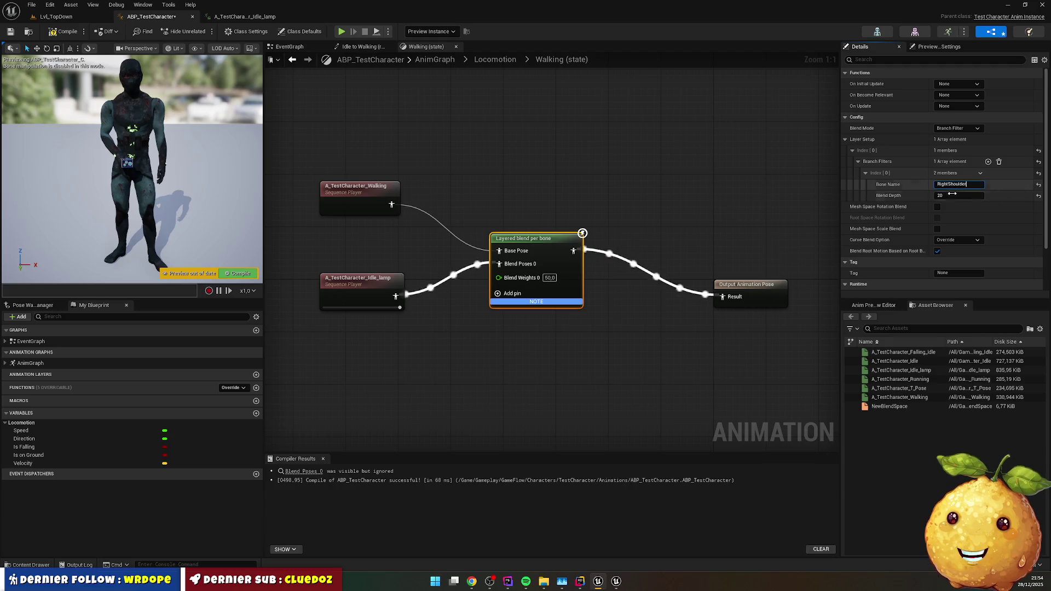
left_click(939, 196)
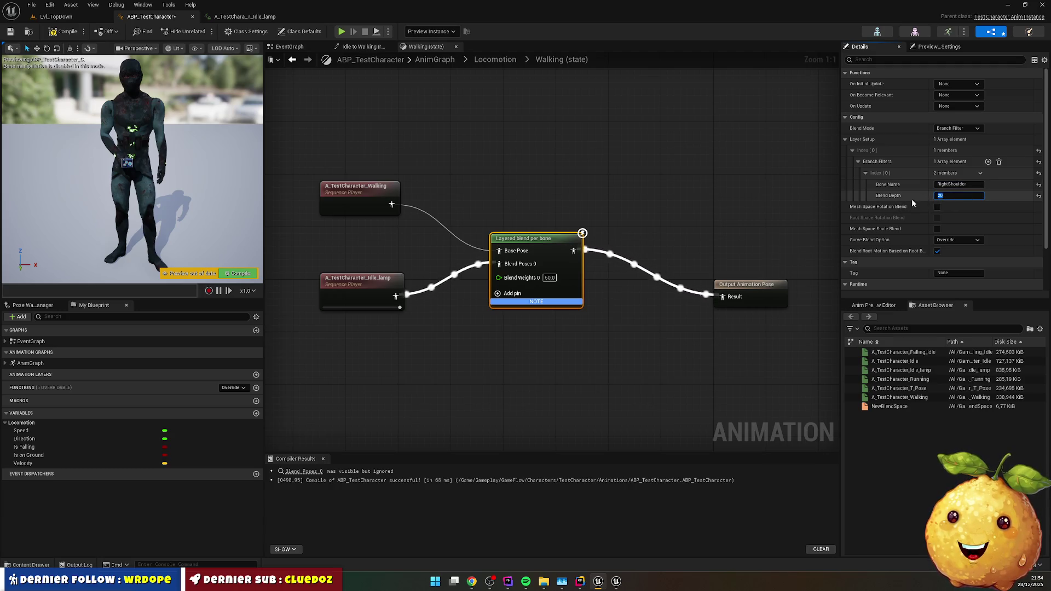
left_click(245, 17)
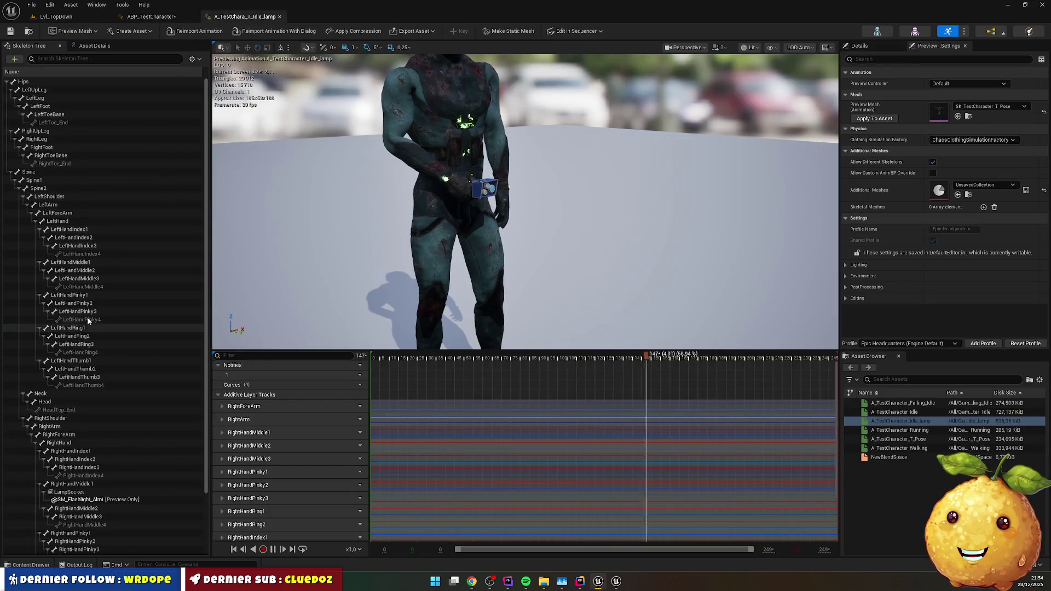
scroll(77, 274, "down", 3)
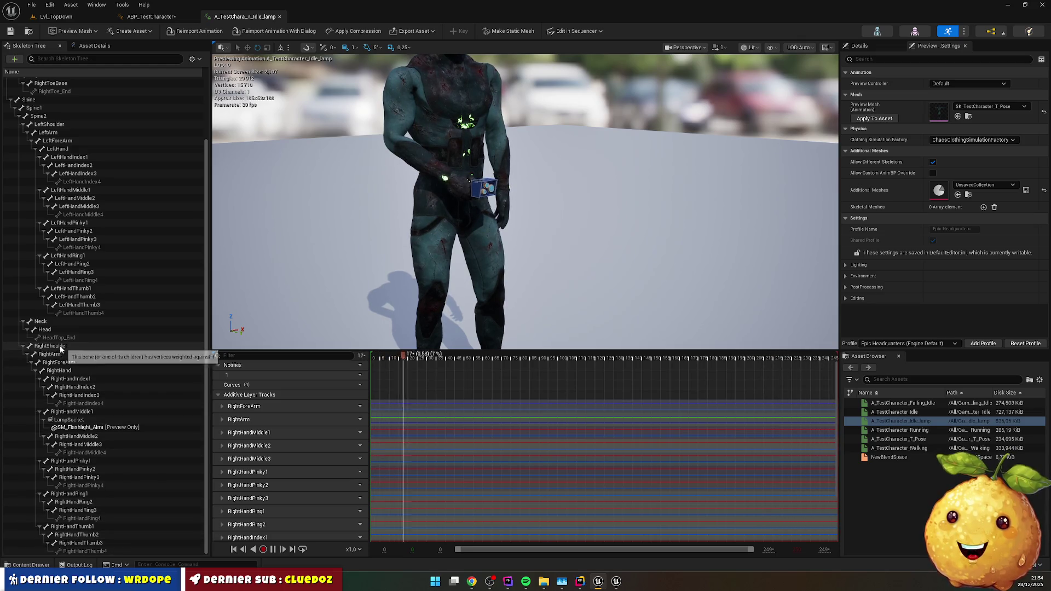
left_click(60, 346)
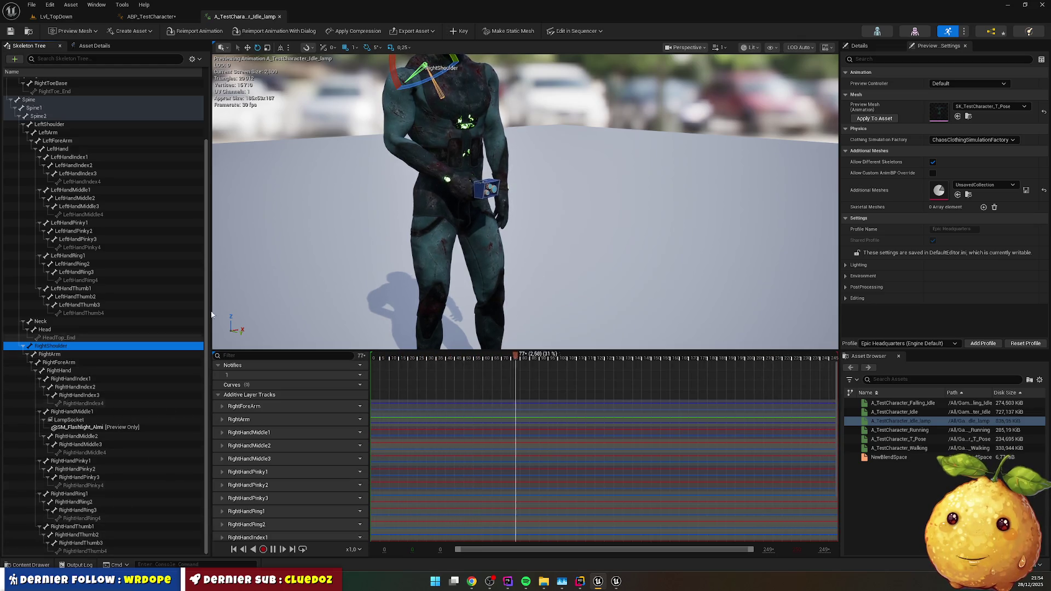
left_click(160, 18)
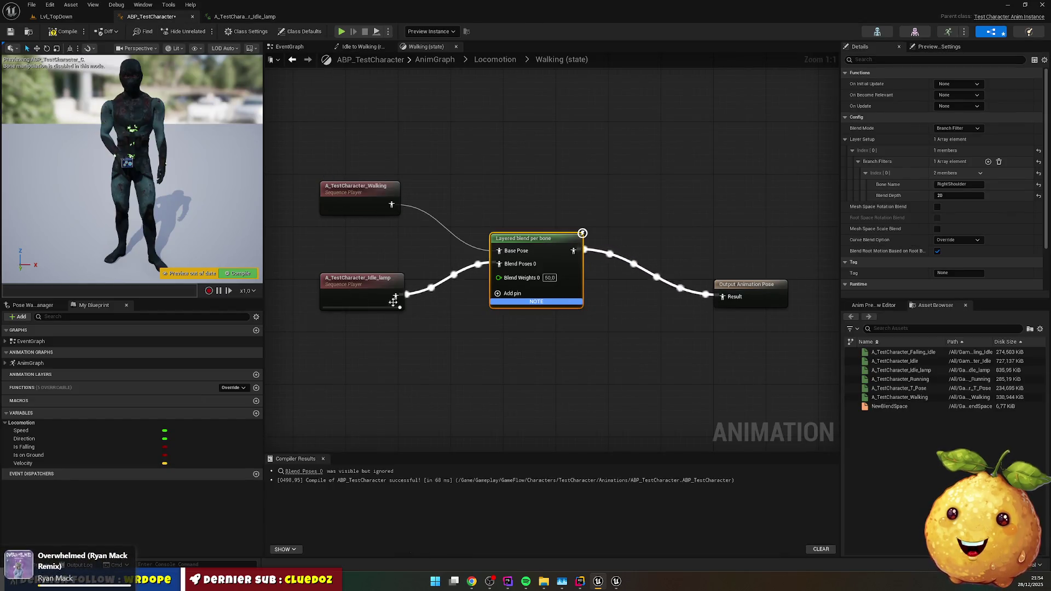
- Recompile ABP_TestCharacter around a nudge of the Idle_lamp Sequence Player, then view A_TestCharacter_Idle_lamp
left_click(52, 32)
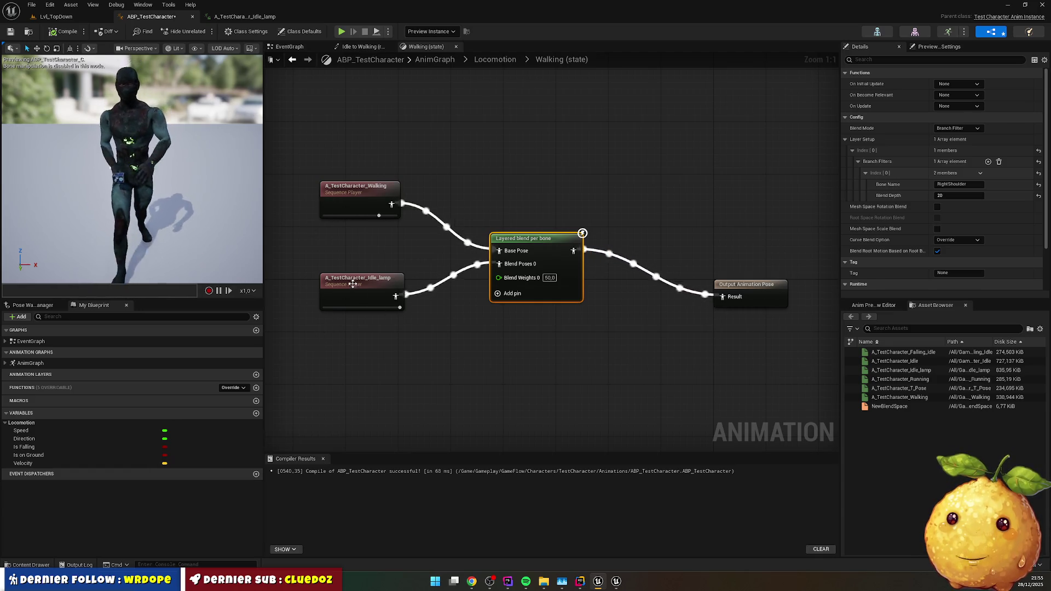
mouse_move(353, 284)
left_mouse_down()
mouse_move(321, 267)
mouse_move(354, 283)
mouse_move(353, 297)
left_mouse_up()
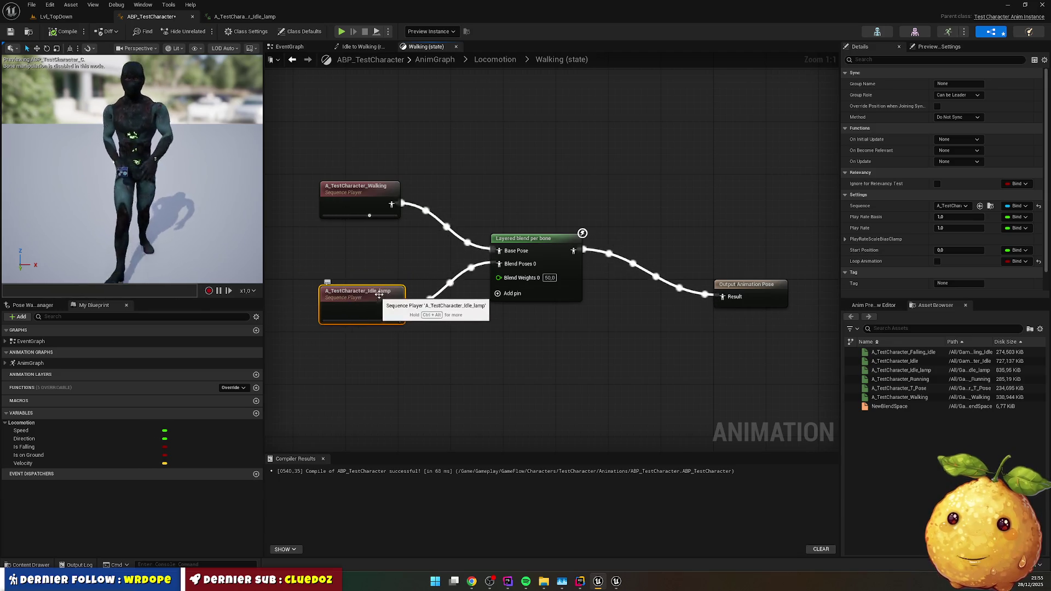
left_click(60, 34)
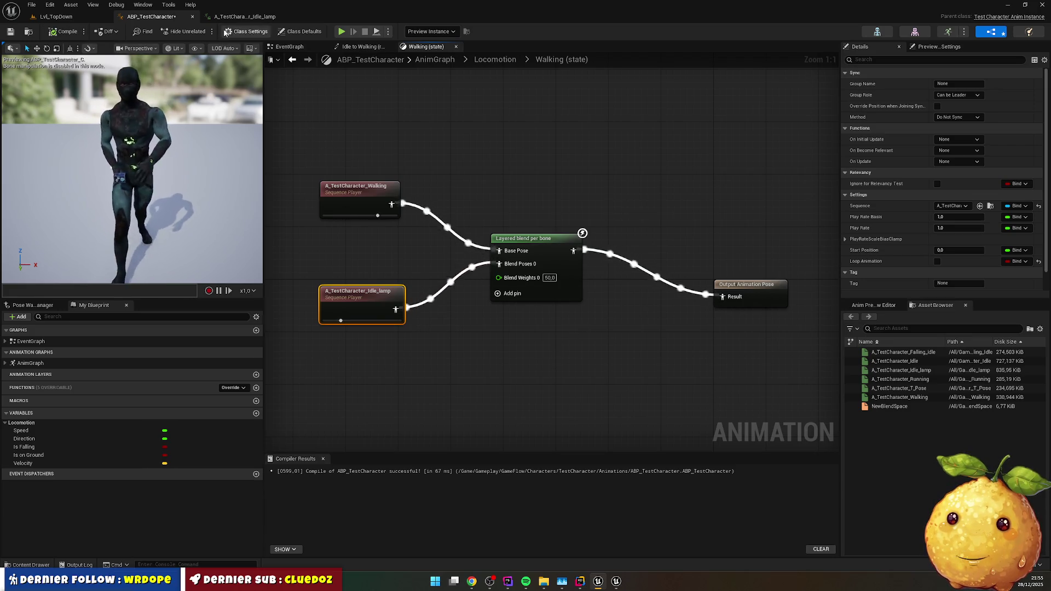
left_click(241, 16)
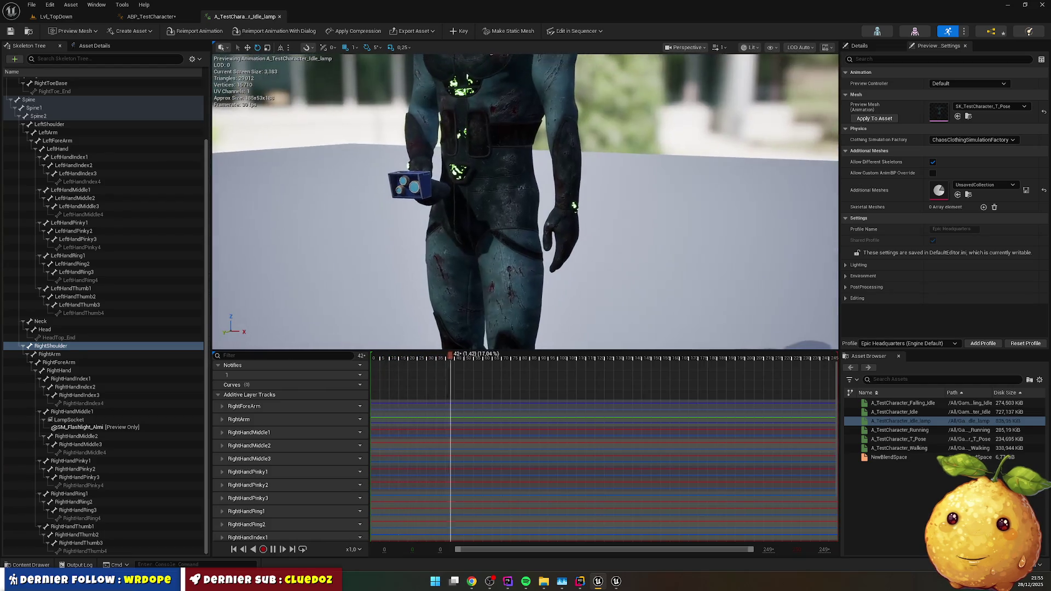
- Frame the upper body and rotate the LeftForeArm bone by 15 degrees
left_click(554, 125)
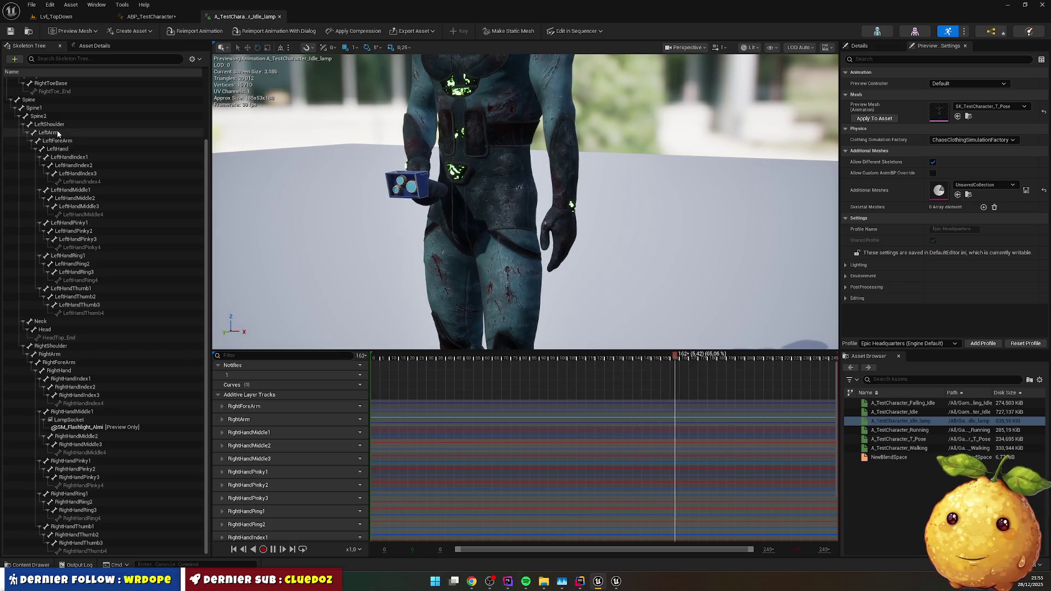
left_click(117, 135)
mouse_move(498, 107)
left_mouse_down()
mouse_move(568, 106)
mouse_move(564, 153)
mouse_move(559, 143)
left_mouse_up()
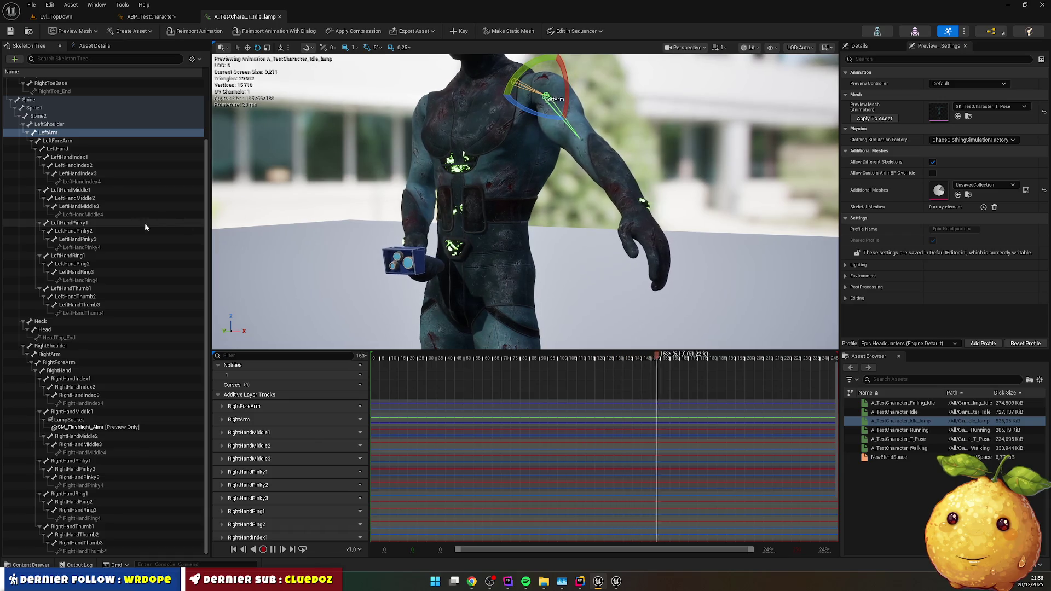
left_click(78, 140)
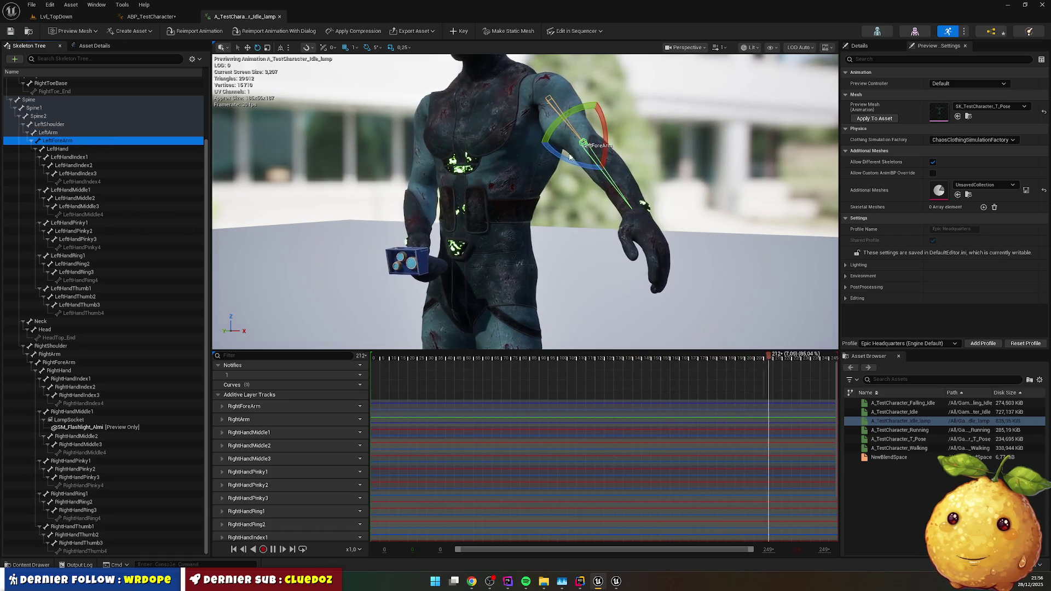
left_click_drag(542, 149, 563, 159)
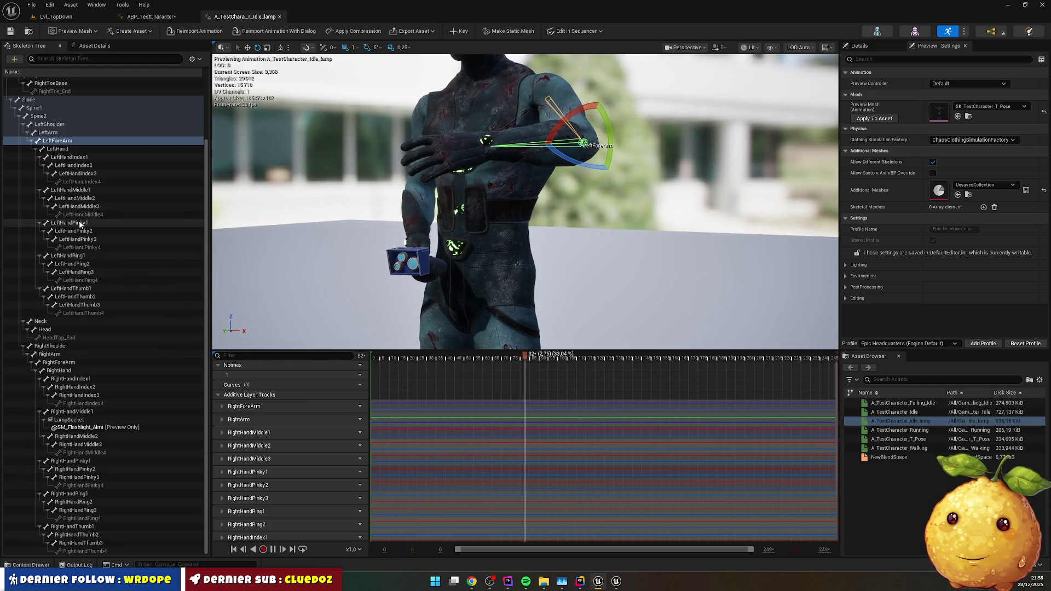
- Bend the LeftHandIndex2 finger joint by -20 degrees
left_click(76, 190)
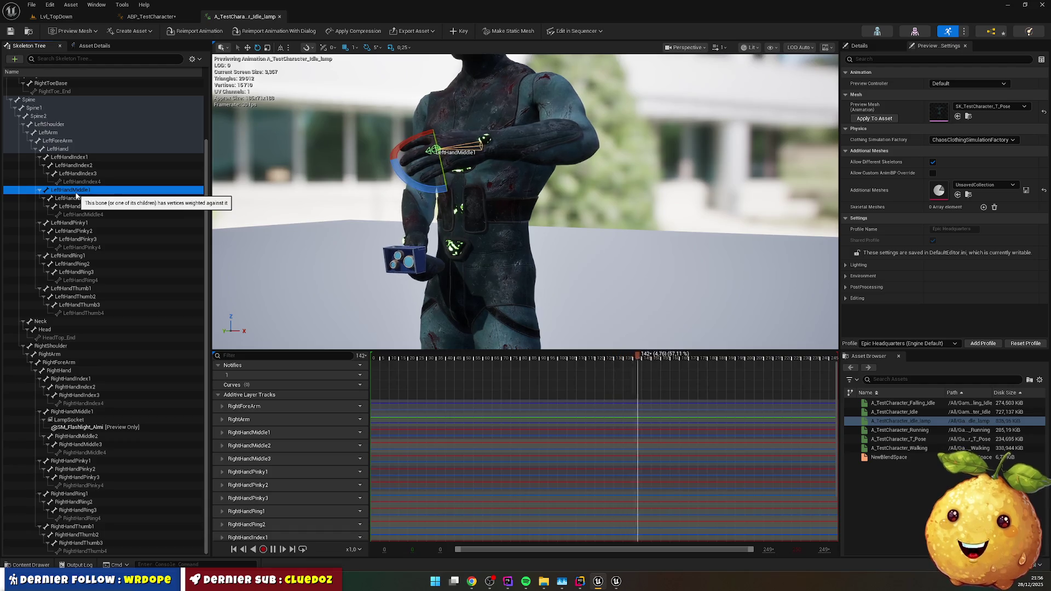
left_click(74, 198)
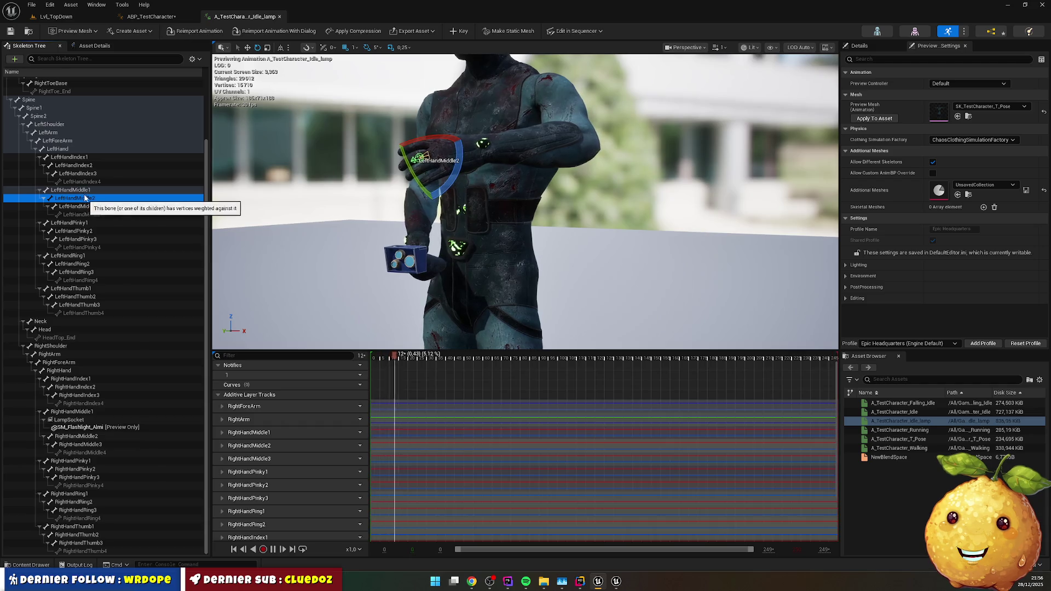
left_click(81, 166)
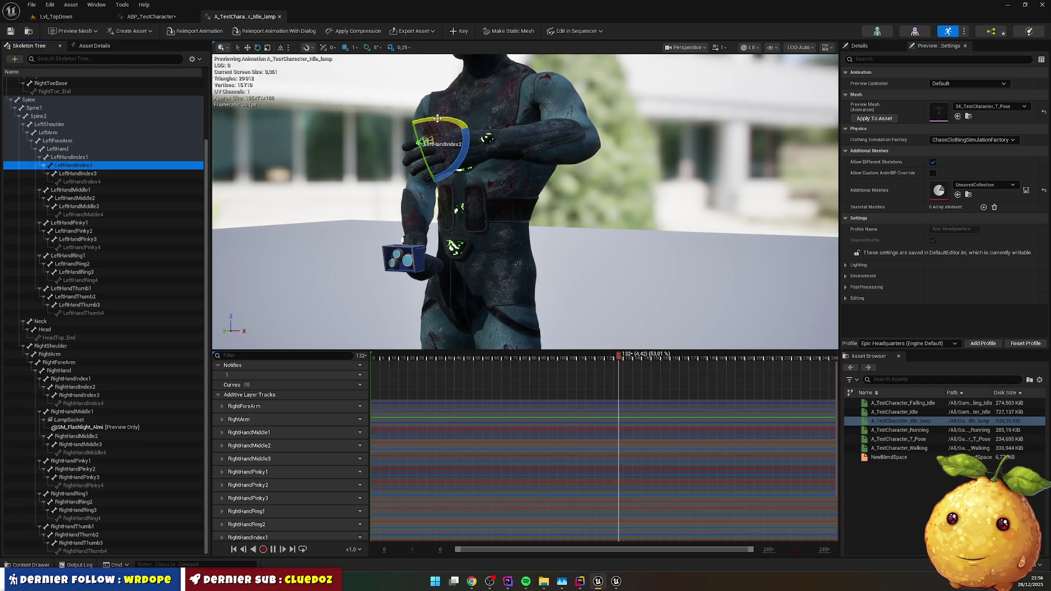
mouse_move(437, 118)
left_mouse_down()
mouse_move(415, 167)
mouse_move(405, 159)
left_mouse_up()
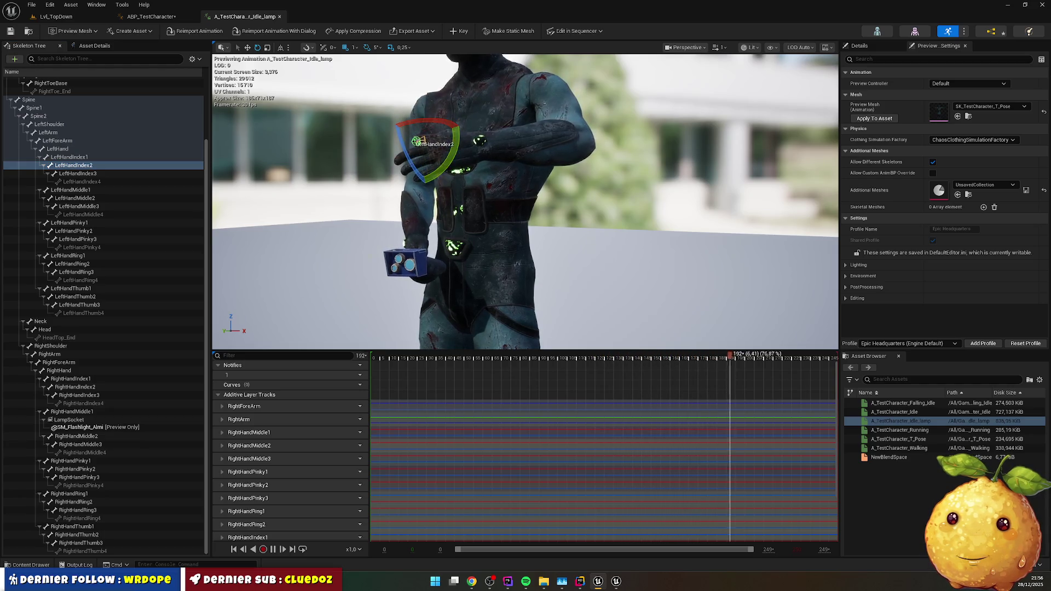
- Curl LeftHandRing1 by 20 degrees and rotate LeftHandThumb1 by 45 degrees
left_click(82, 191)
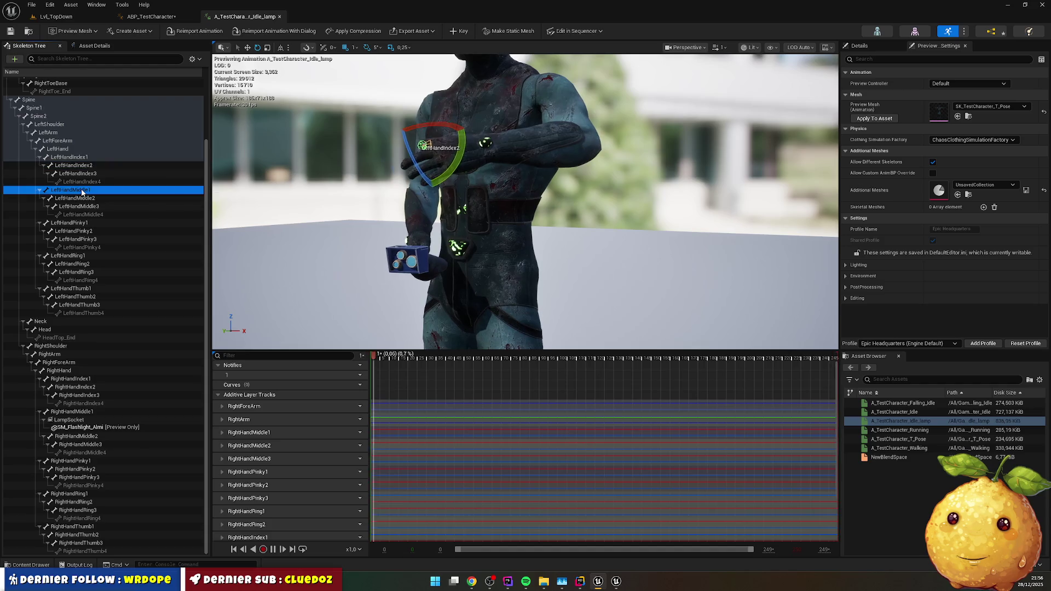
left_click(103, 224)
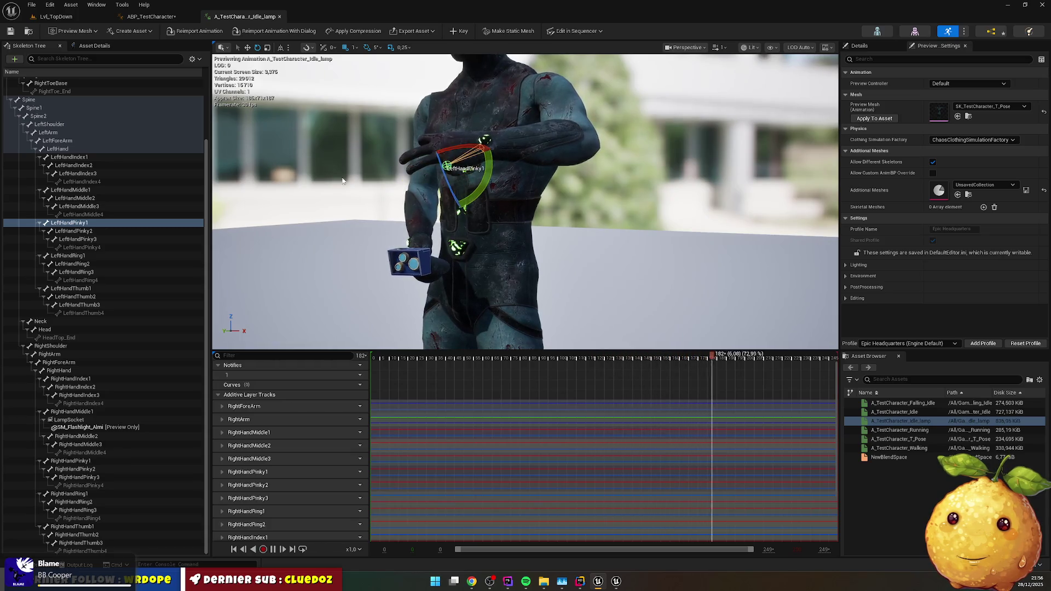
left_click(104, 256)
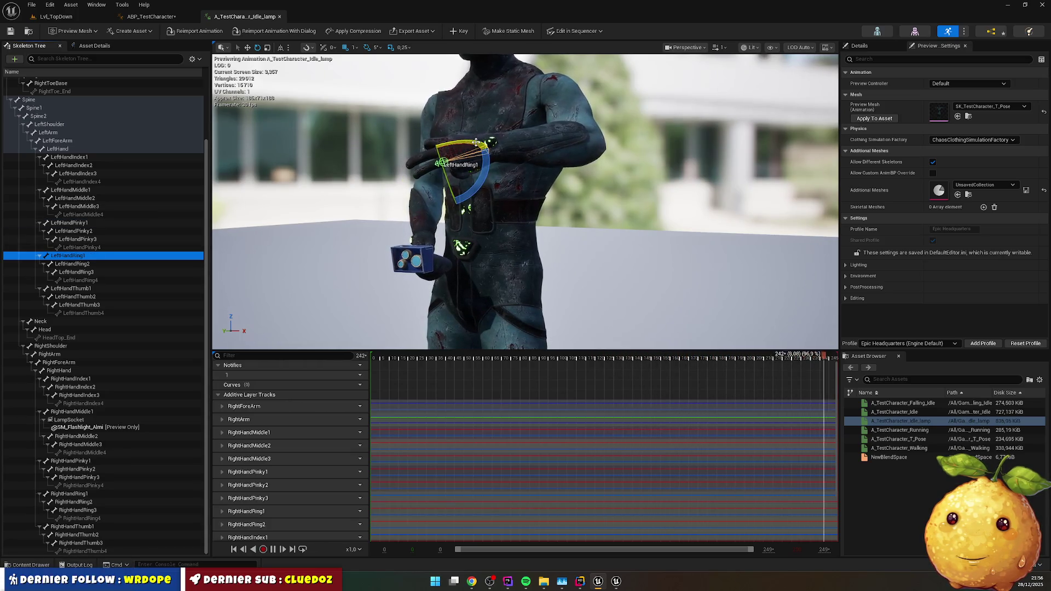
left_click_drag(477, 143, 469, 164)
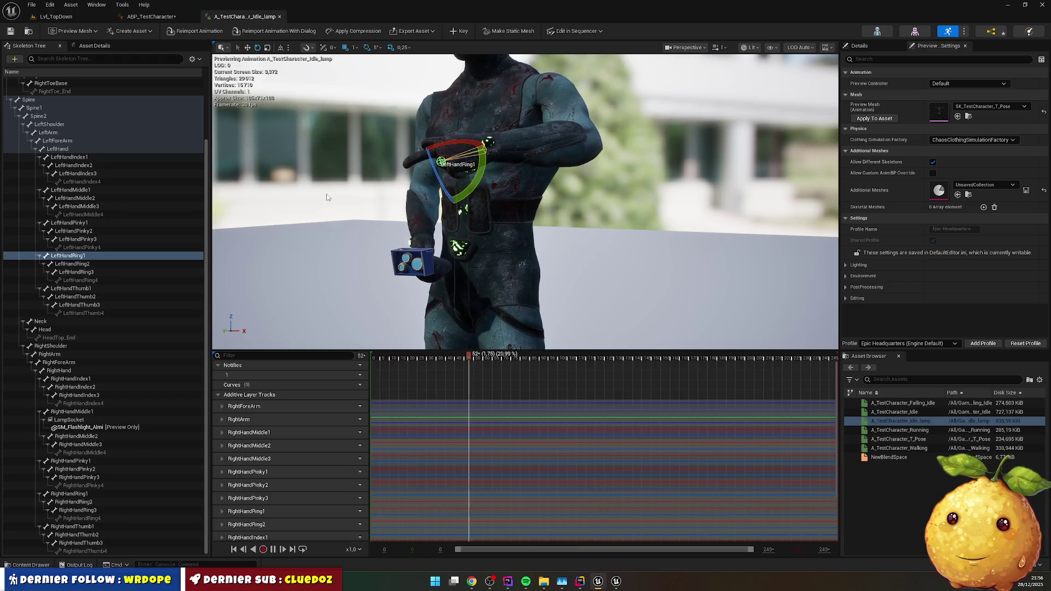
left_click(74, 289)
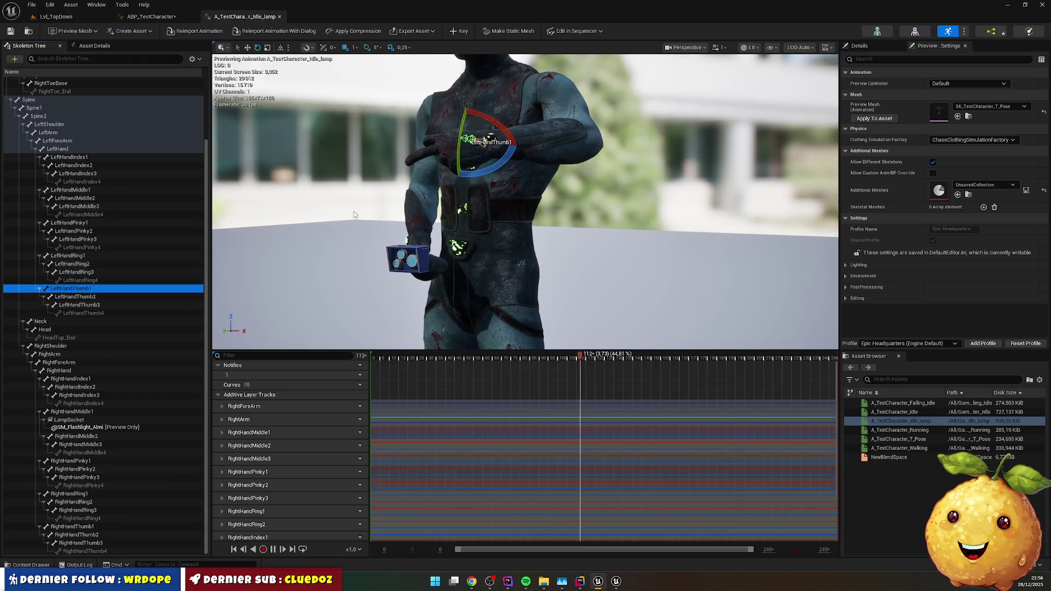
mouse_move(506, 134)
left_mouse_down()
mouse_move(478, 143)
mouse_move(487, 146)
left_mouse_up()
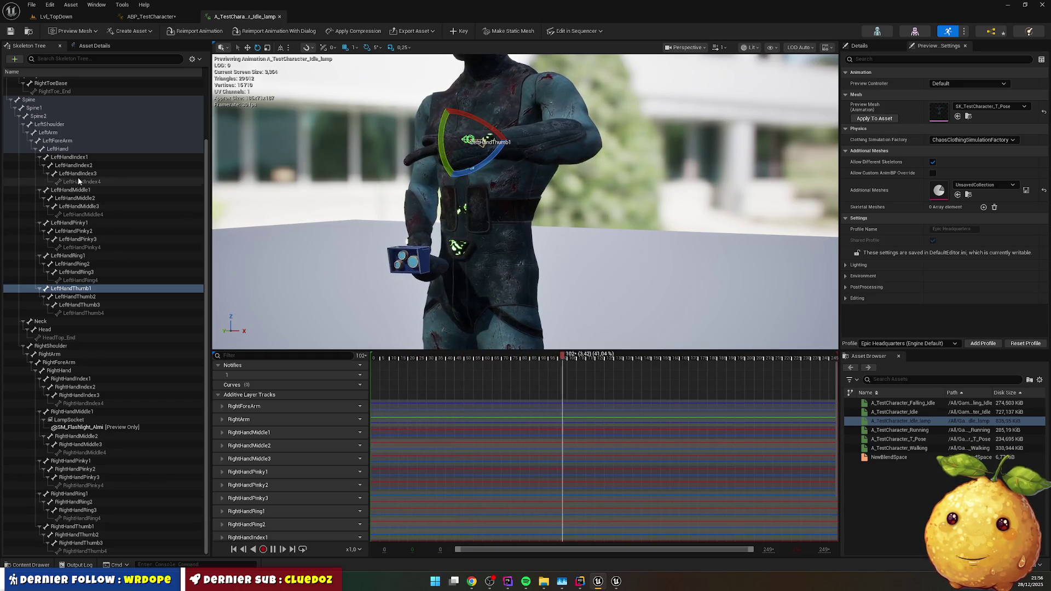
- Rotate LeftHandIndex1 by 5 degrees, deselect the hand, and orbit to the front view
left_click(159, 157)
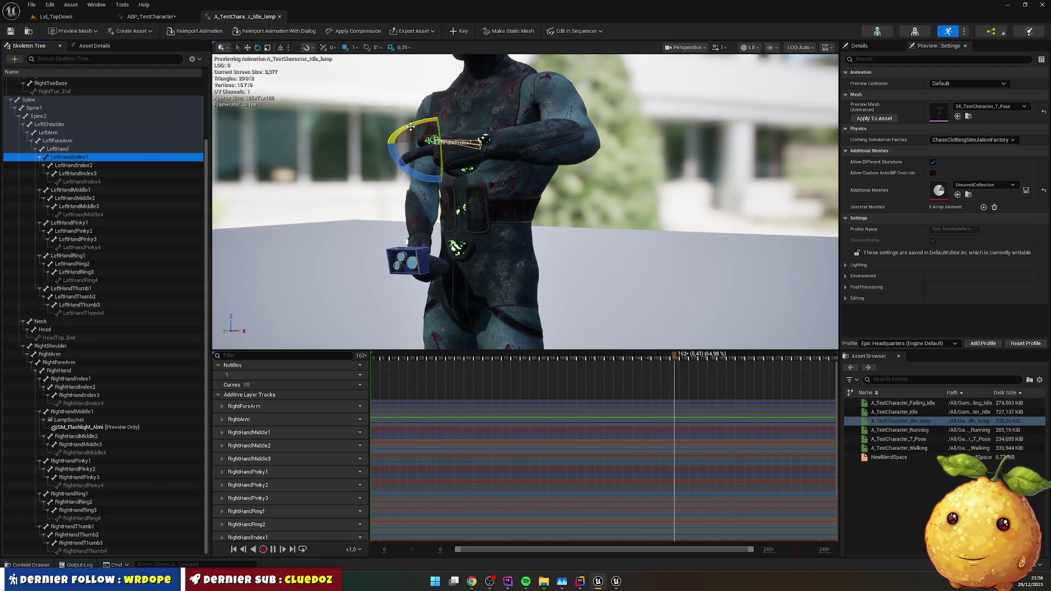
left_click_drag(410, 127, 545, 155)
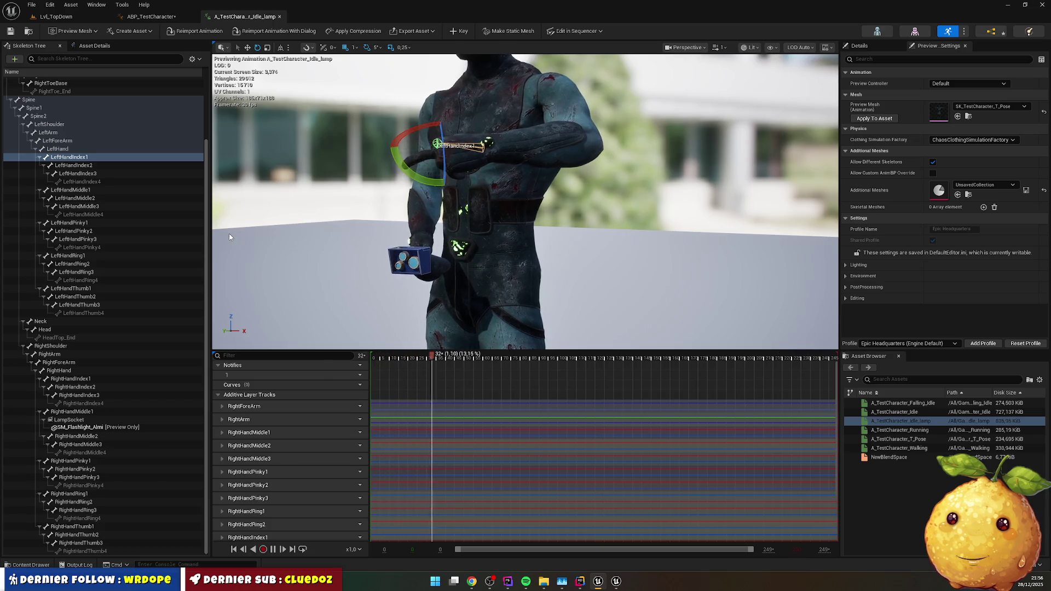
left_click(57, 148)
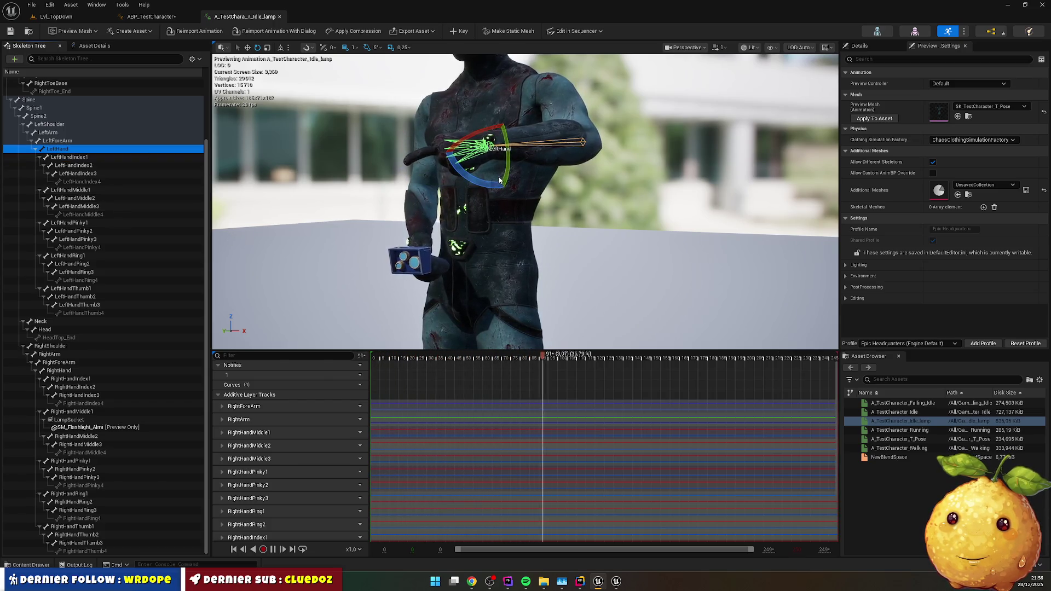
left_click_drag(508, 166, 508, 166)
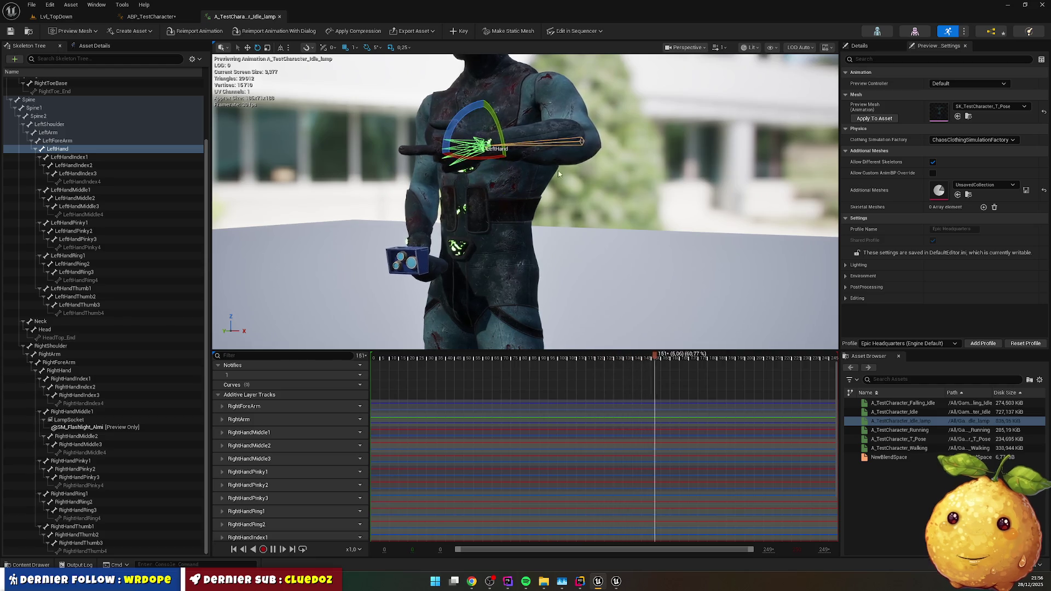
left_click(697, 167)
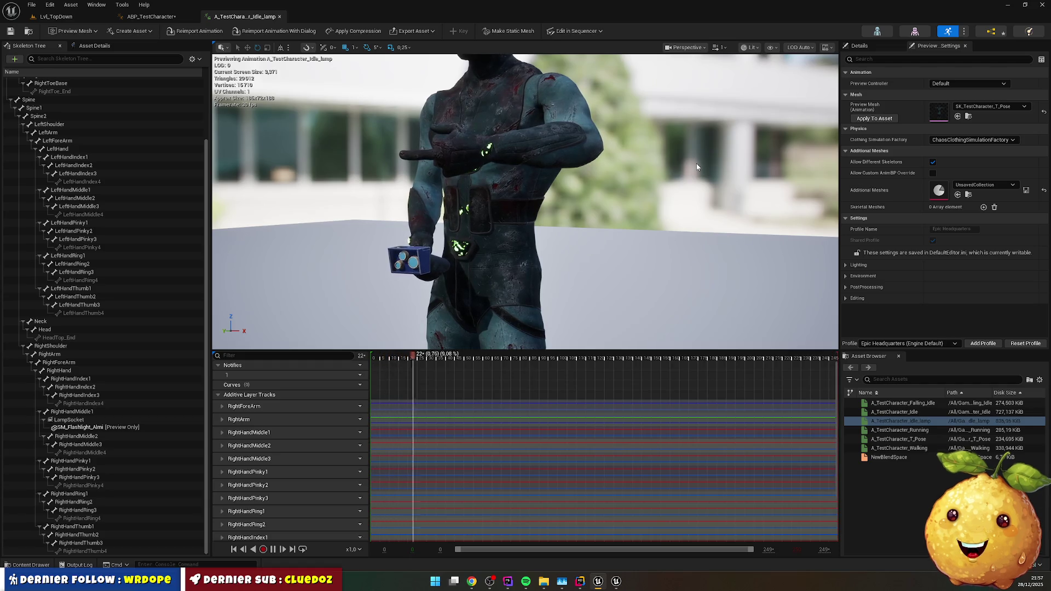
left_click_drag(630, 190, 609, 211)
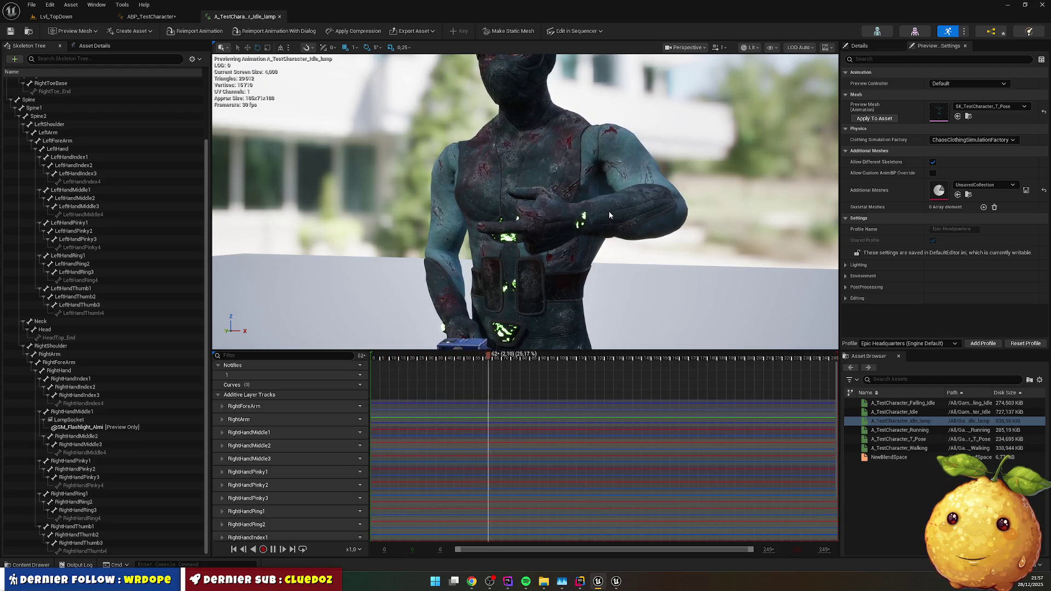
- Zoom in and out on the lamp-holding idle pose, then close the A_TestCharacter_Idle_lamp tab
scroll(582, 215, "up", 5)
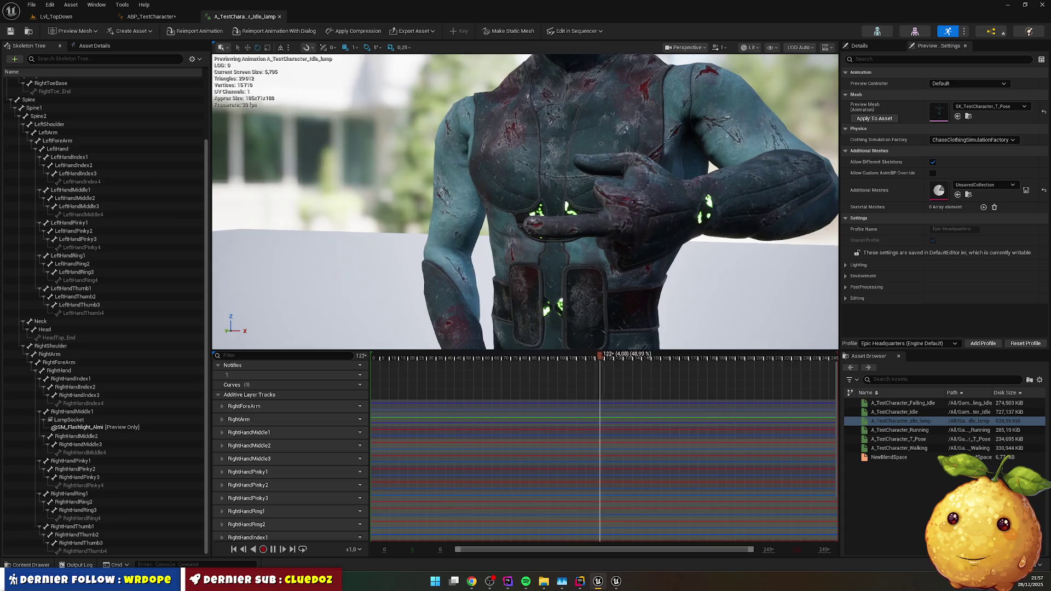
scroll(709, 154, "down", 5)
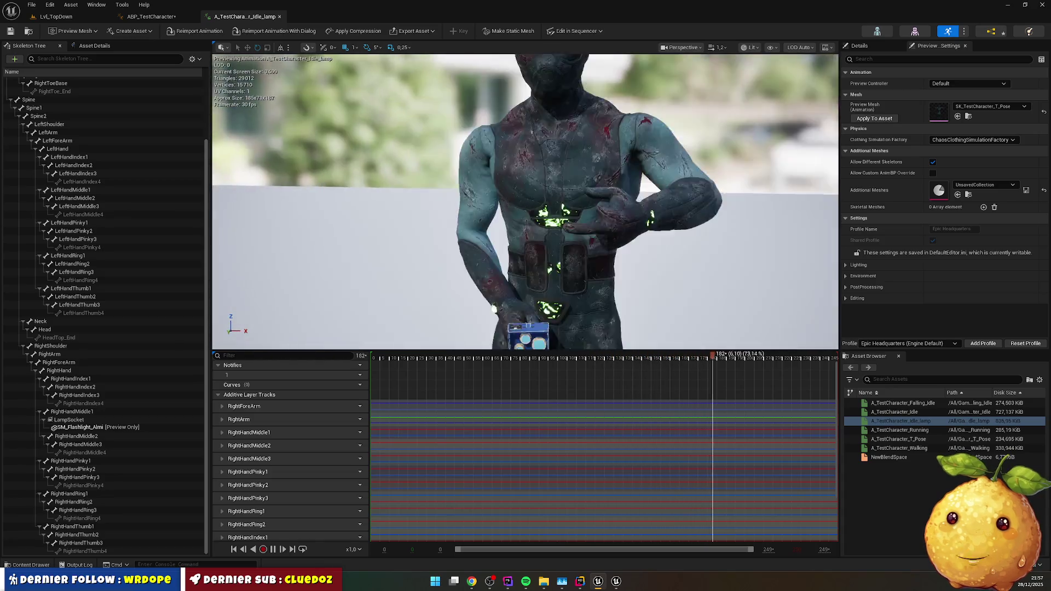
scroll(573, 169, "up", 10)
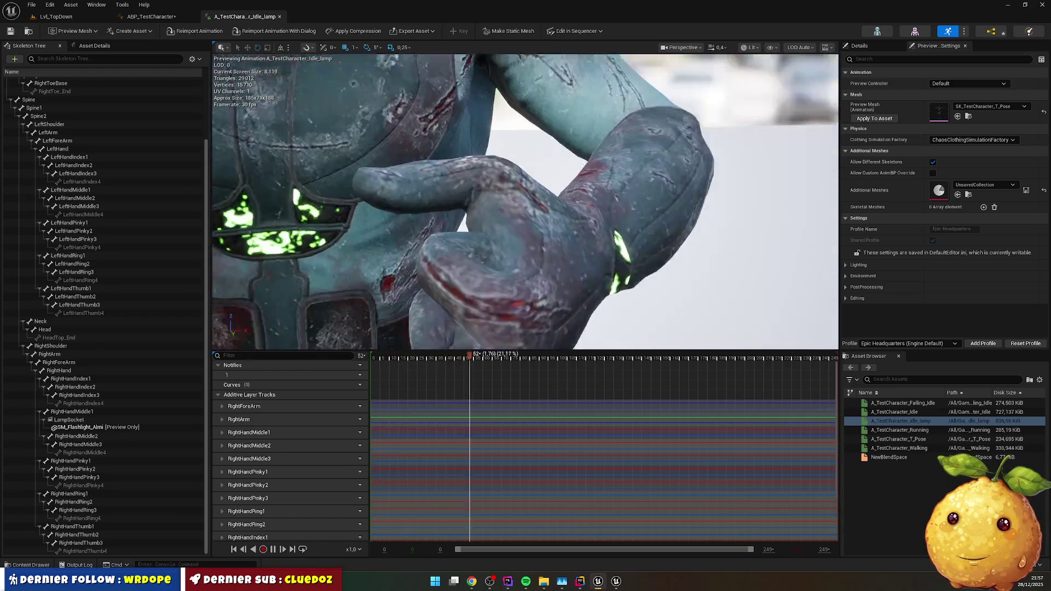
scroll(526, 202, "down", 5)
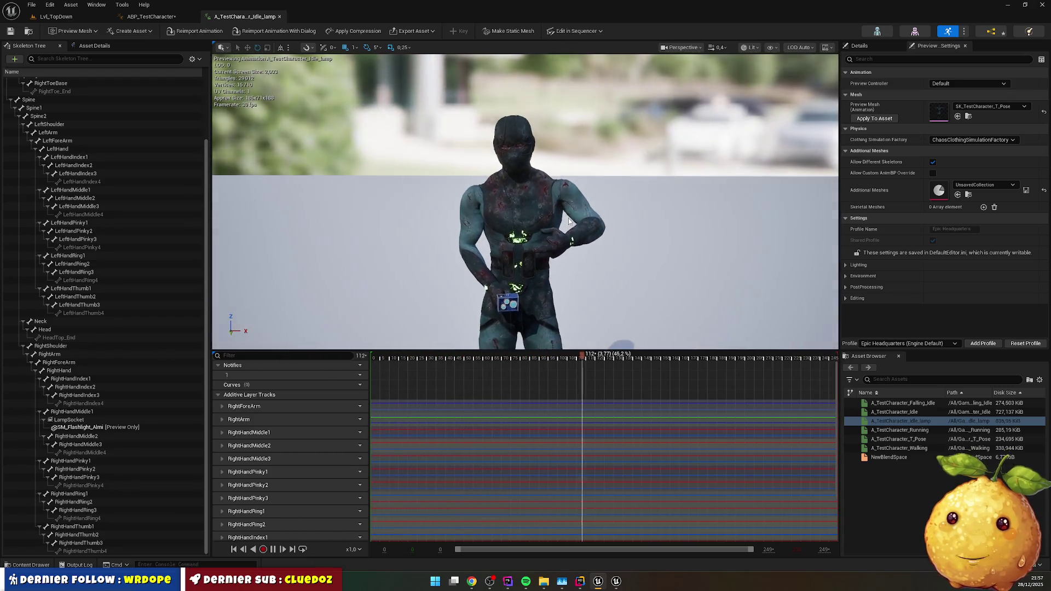
scroll(526, 201, "up", 6)
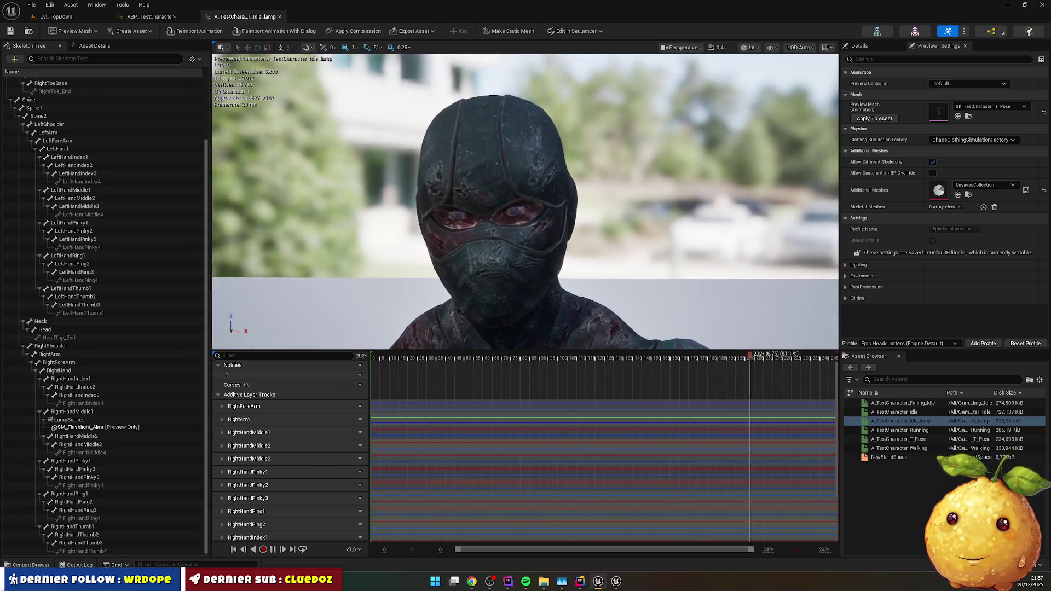
scroll(526, 201, "down", 5)
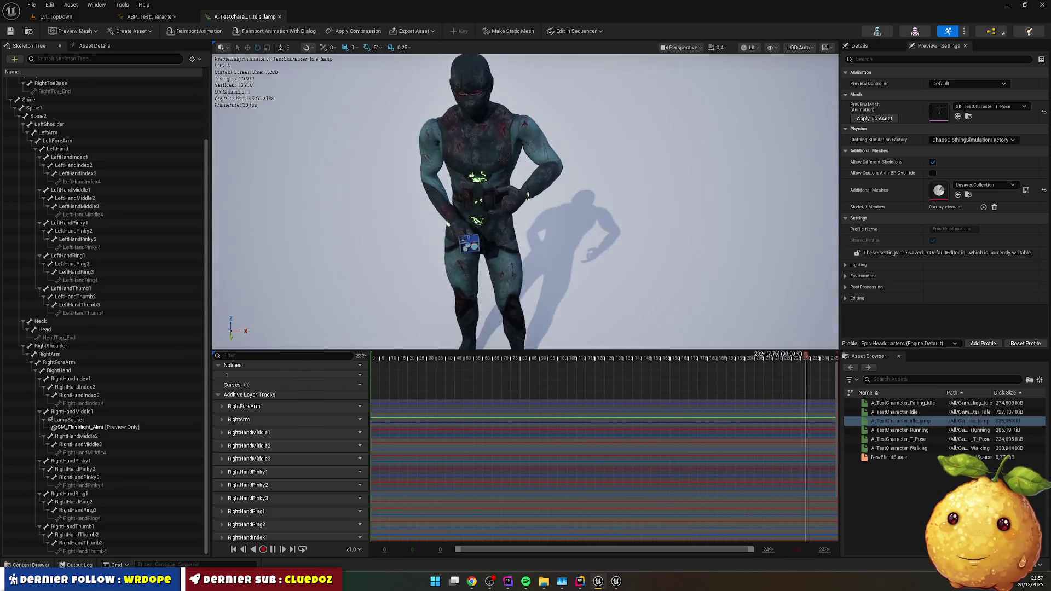
scroll(568, 218, "up", 2)
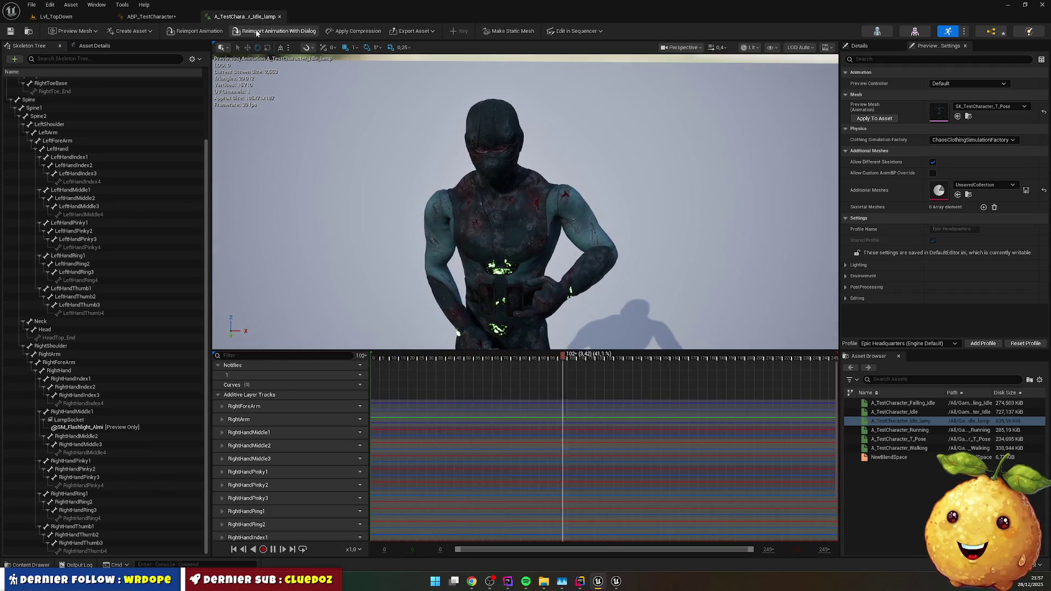
left_click(280, 17)
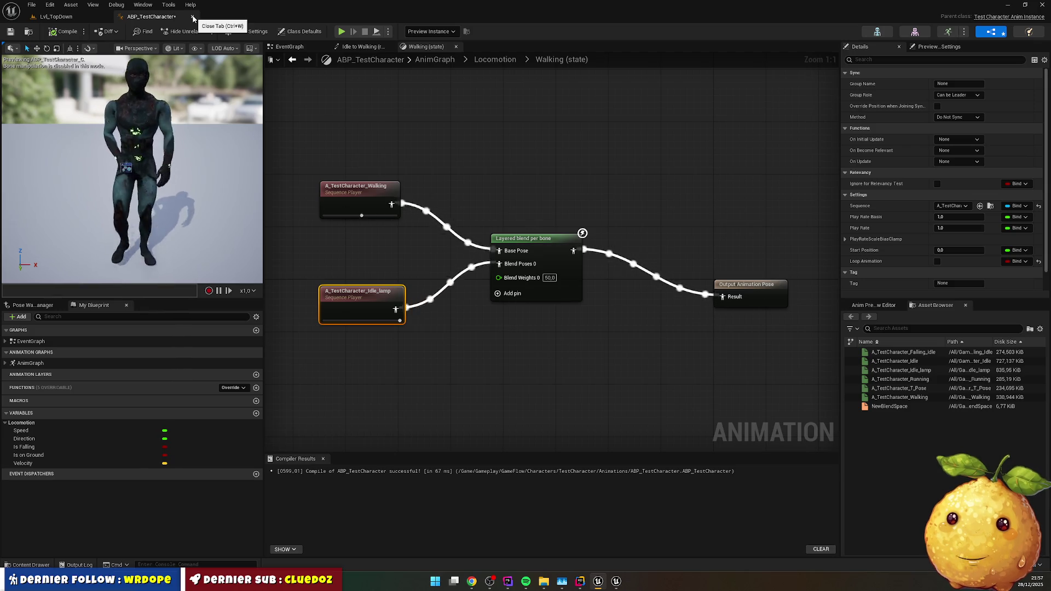
- Close the ABP_TestCharacter editor, returning to the Lvl_TopDown level
left_click(193, 18)
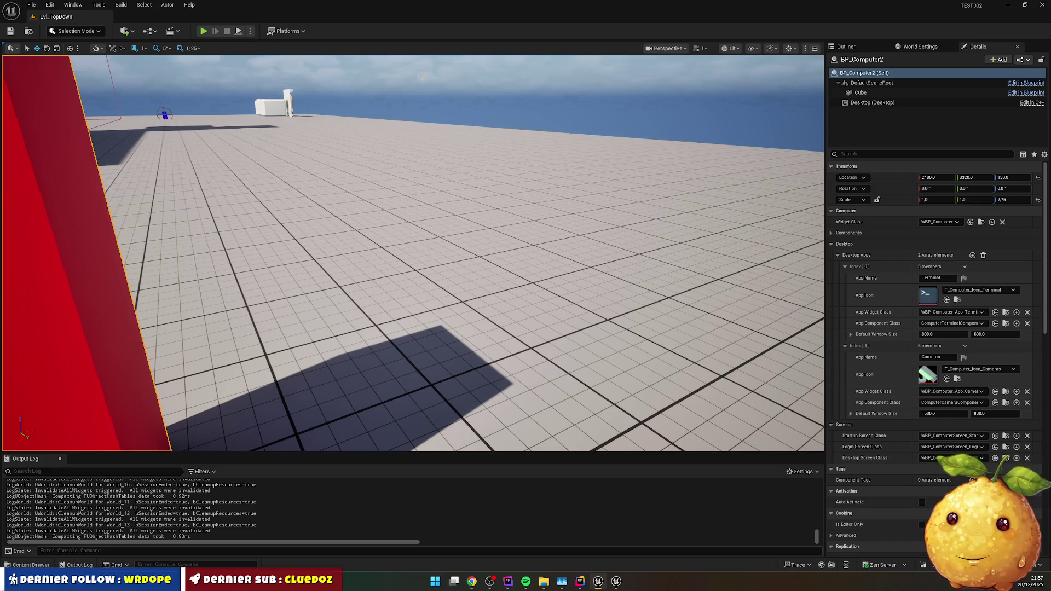
- Select the floor, start a Play-in-Editor session, then free the mouse with Shift+F1
left_click(478, 177)
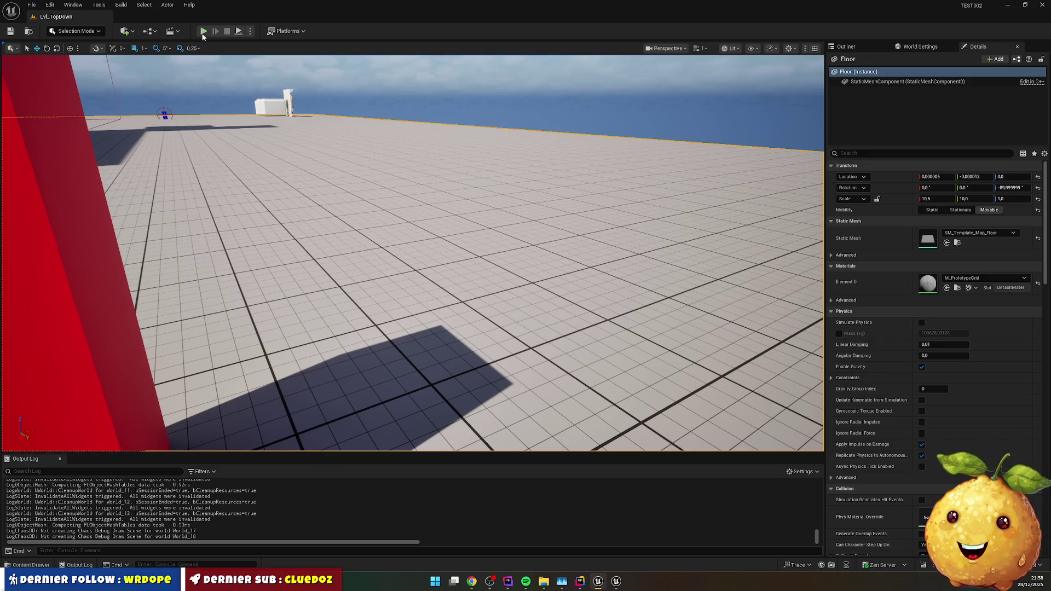
key("alt+p")
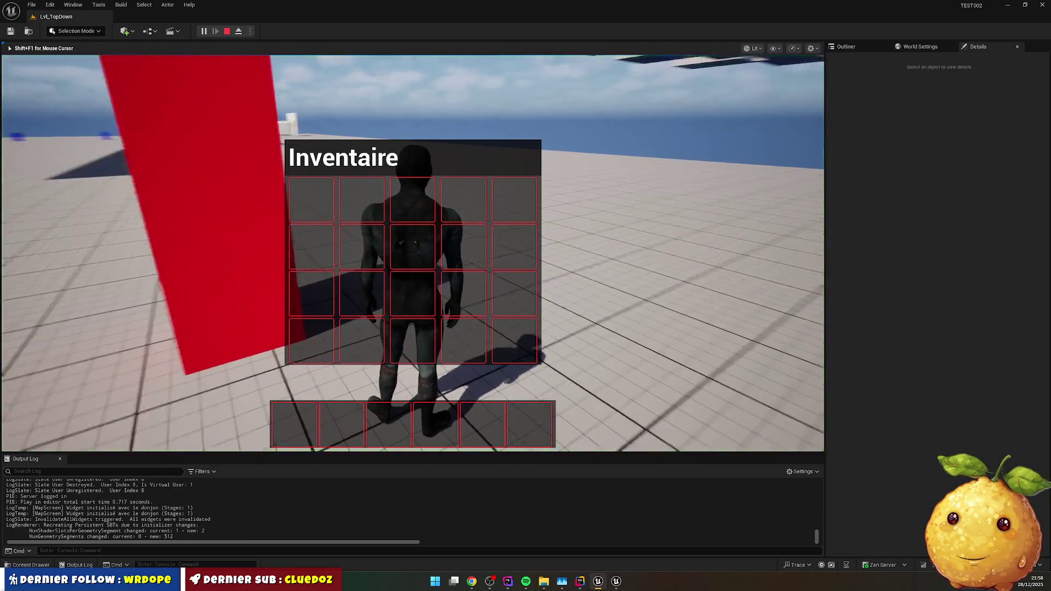
left_click(412, 132)
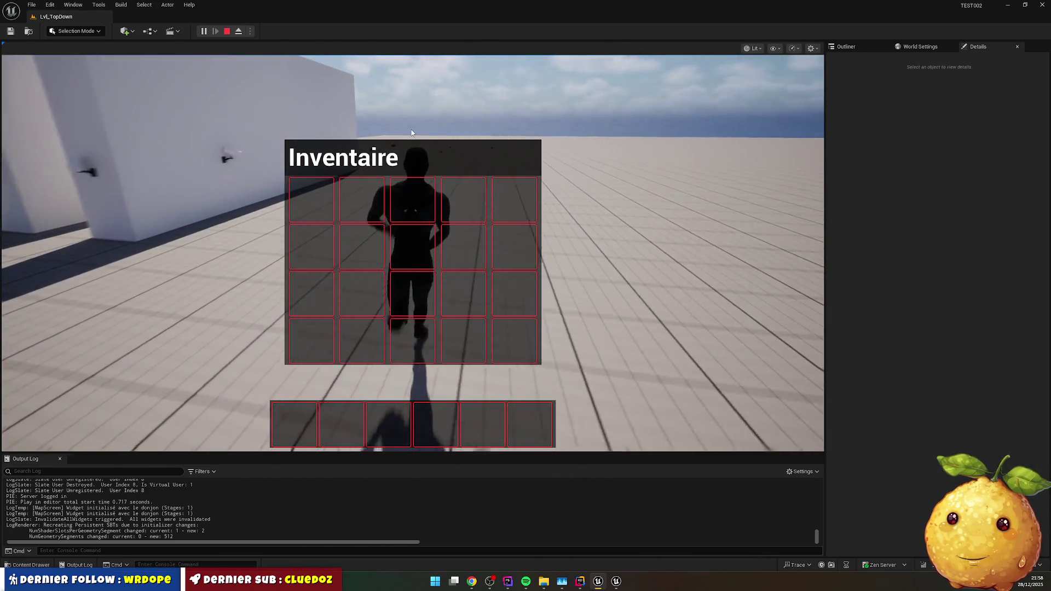
key("shift+F1")
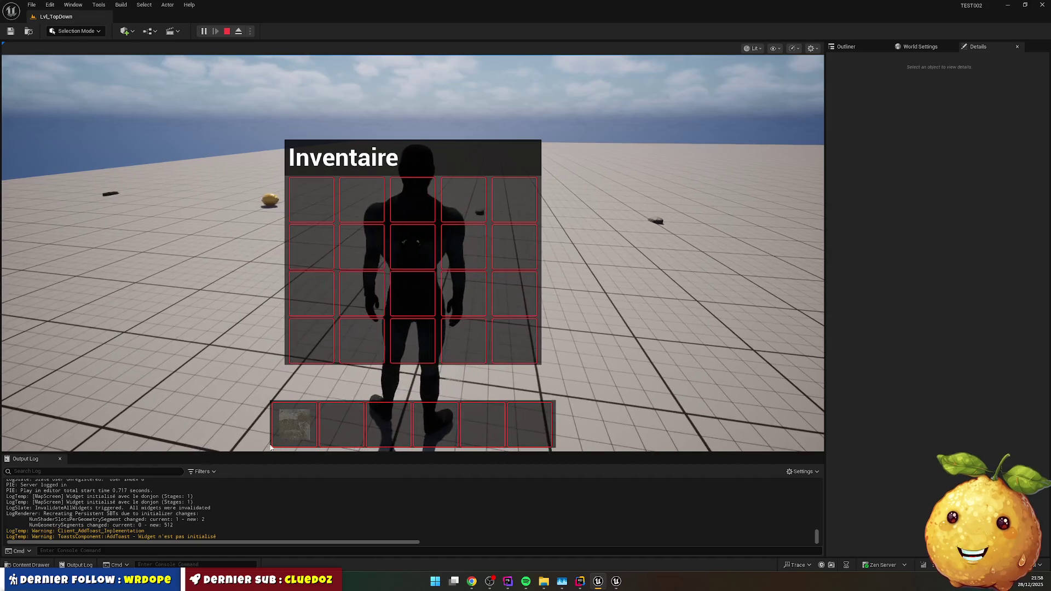
- Move the hotbar item into the Inventaire grid and back, use it with key 1, then stop play
left_click_drag(279, 428, 332, 271)
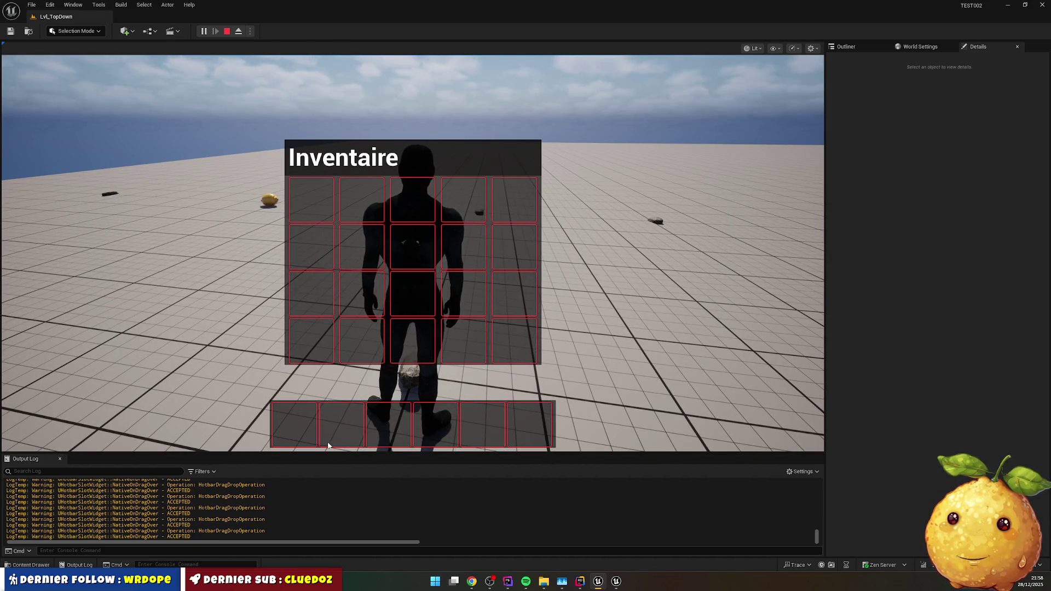
left_click_drag(403, 383, 403, 380)
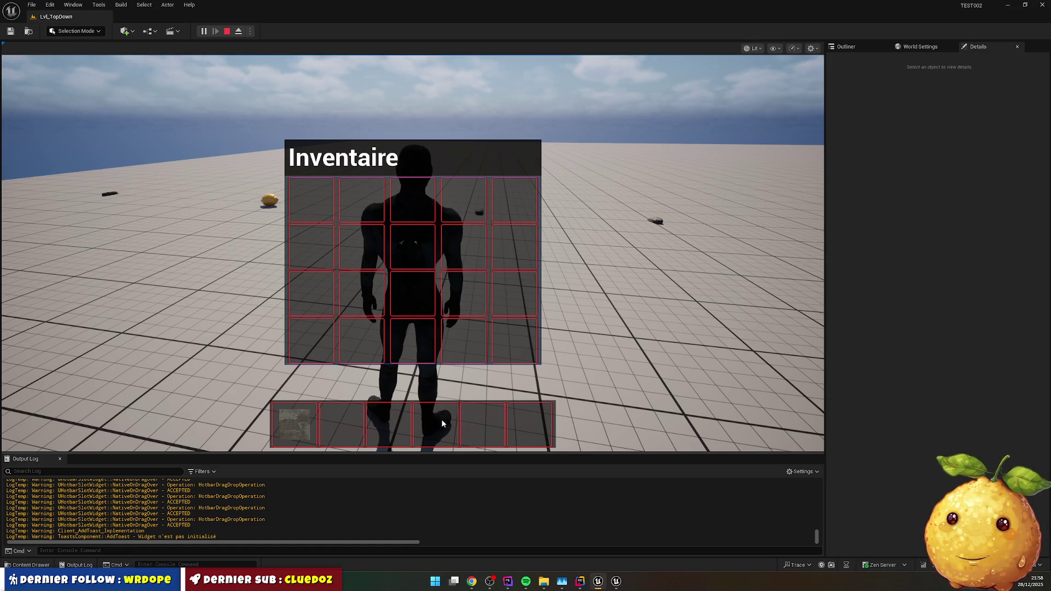
key("1")
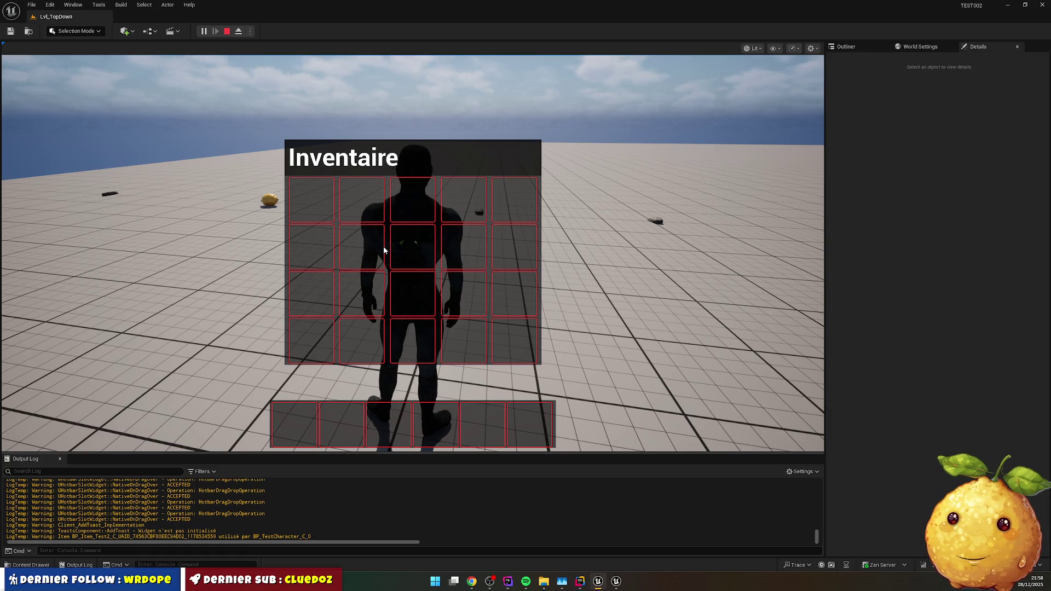
key("Escape")
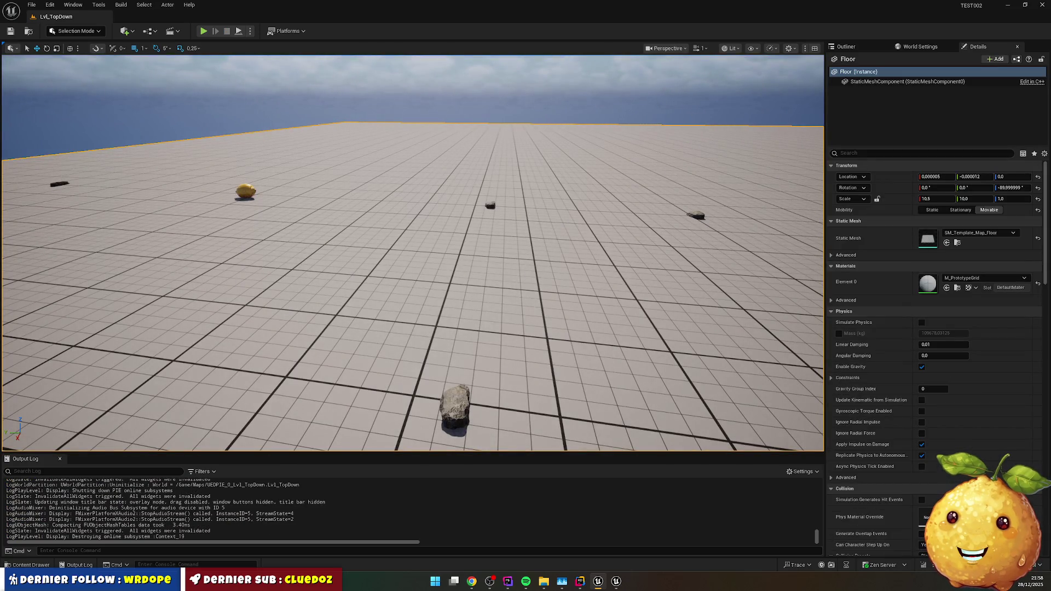
- Open the streamer's own Twitch channel from the Stream bookmarks in a new tab
key("alt+Tab")
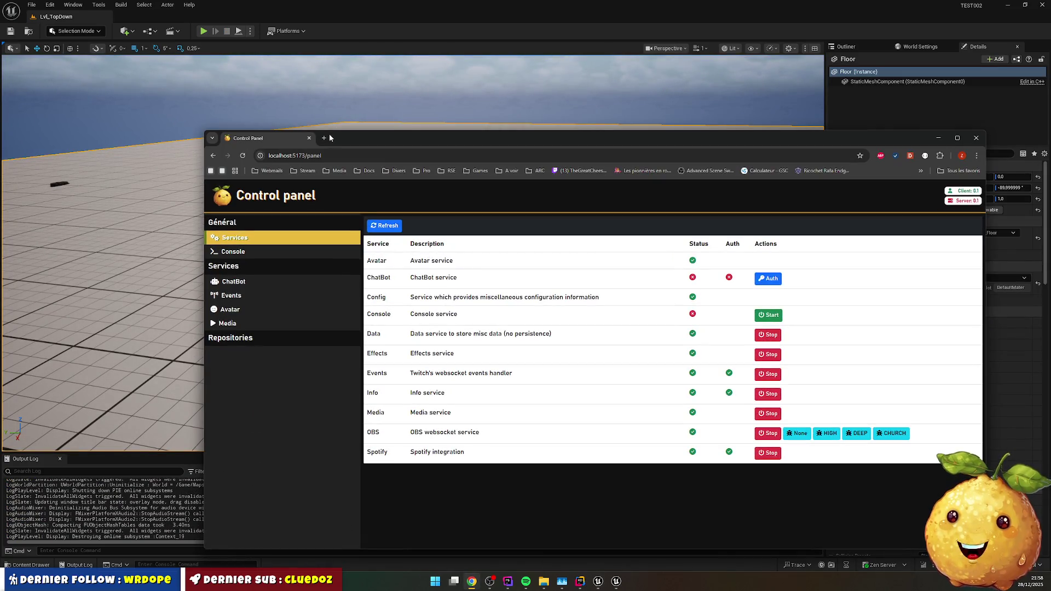
left_click(324, 138)
left_click(314, 171)
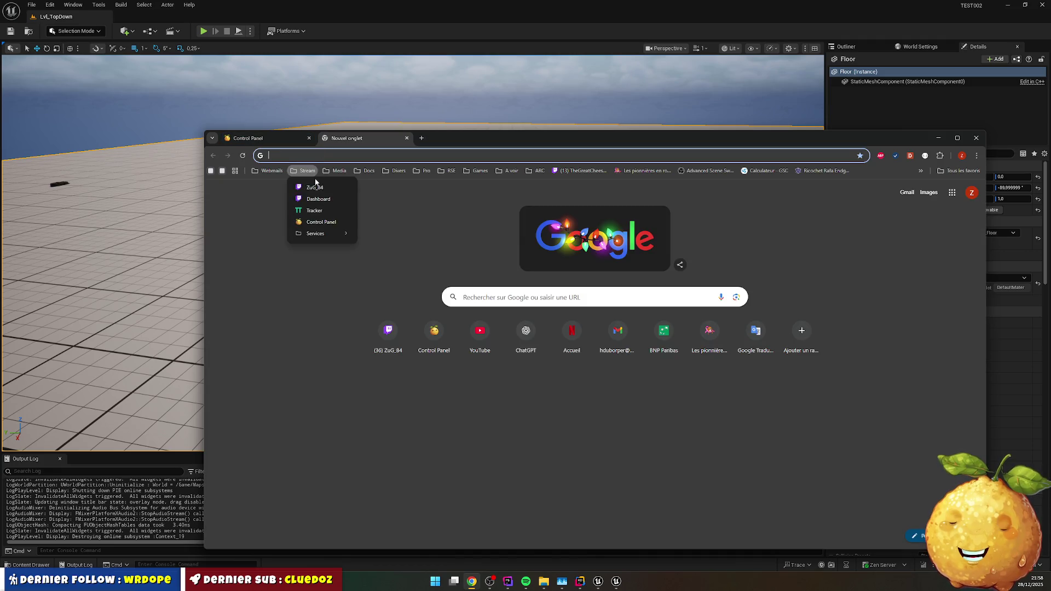
left_click(315, 188)
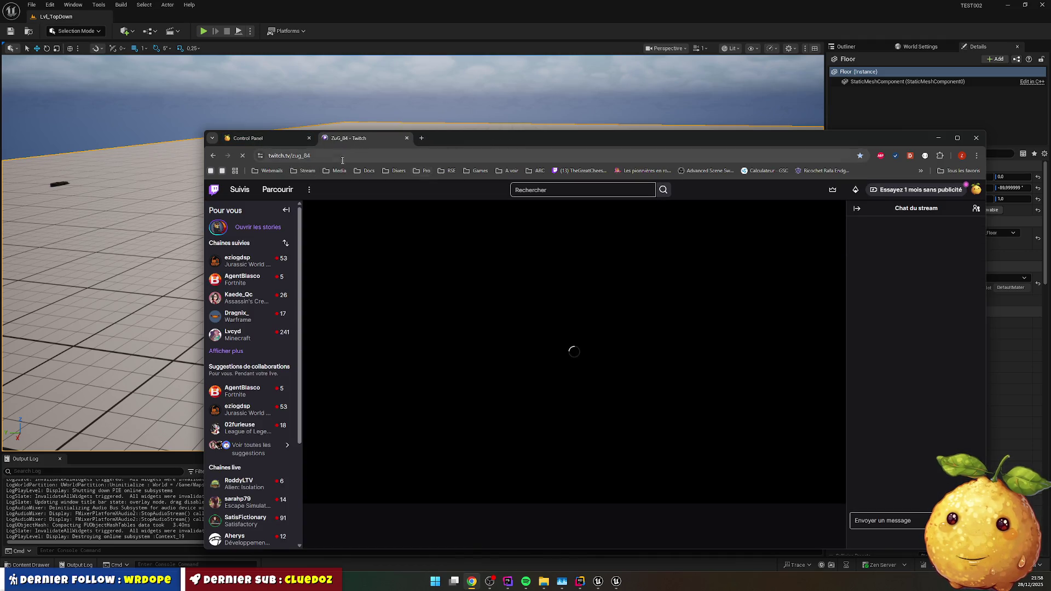
- Expand followed channels, open the Développement de logiciels et de jeux category tab, and maximize the window
mouse_move(241, 272)
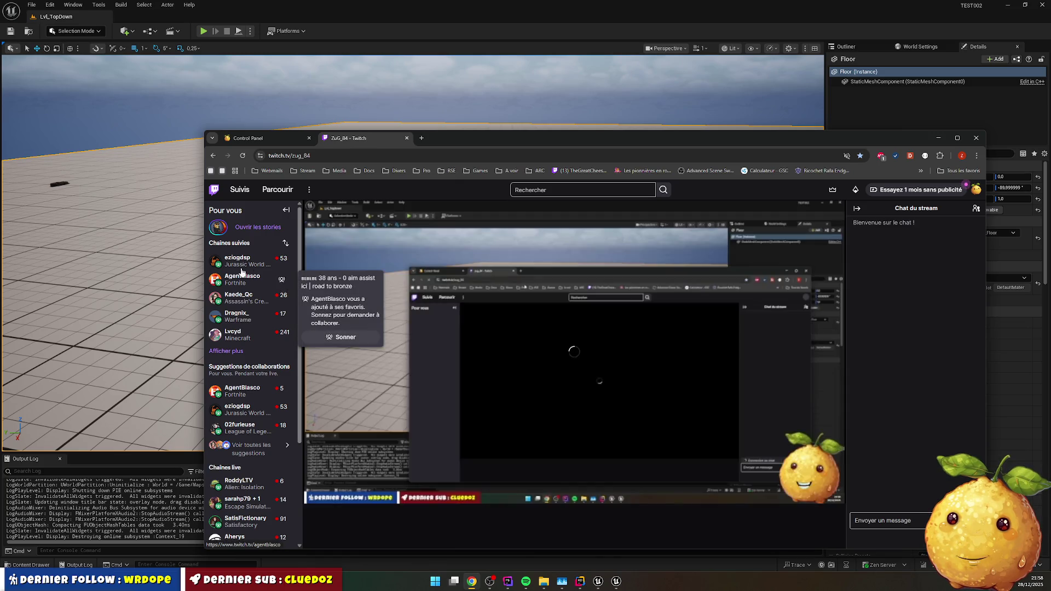
left_click(226, 351)
mouse_move(266, 352)
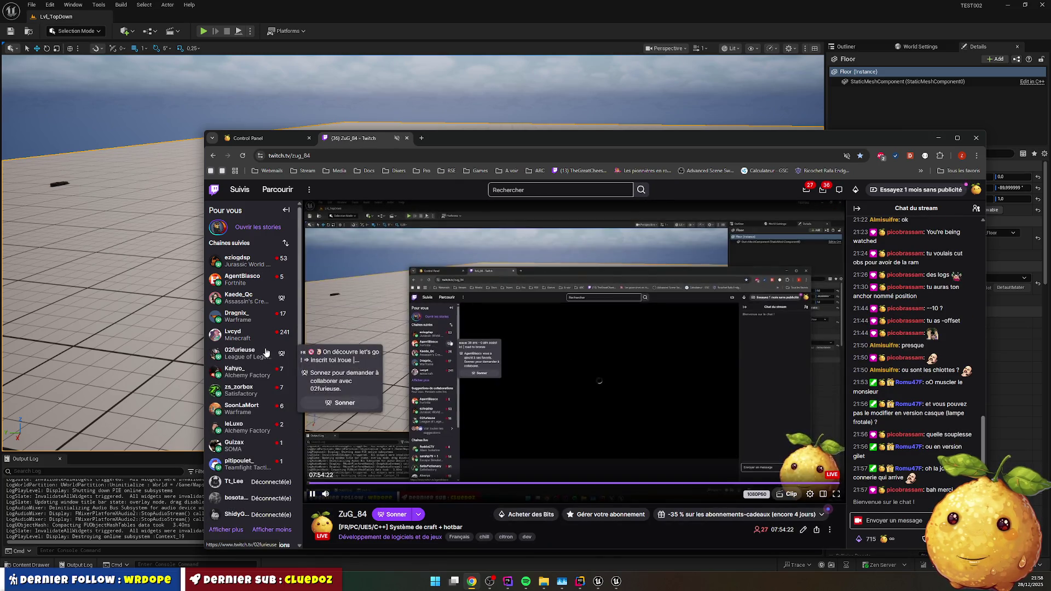
mouse_move(252, 457)
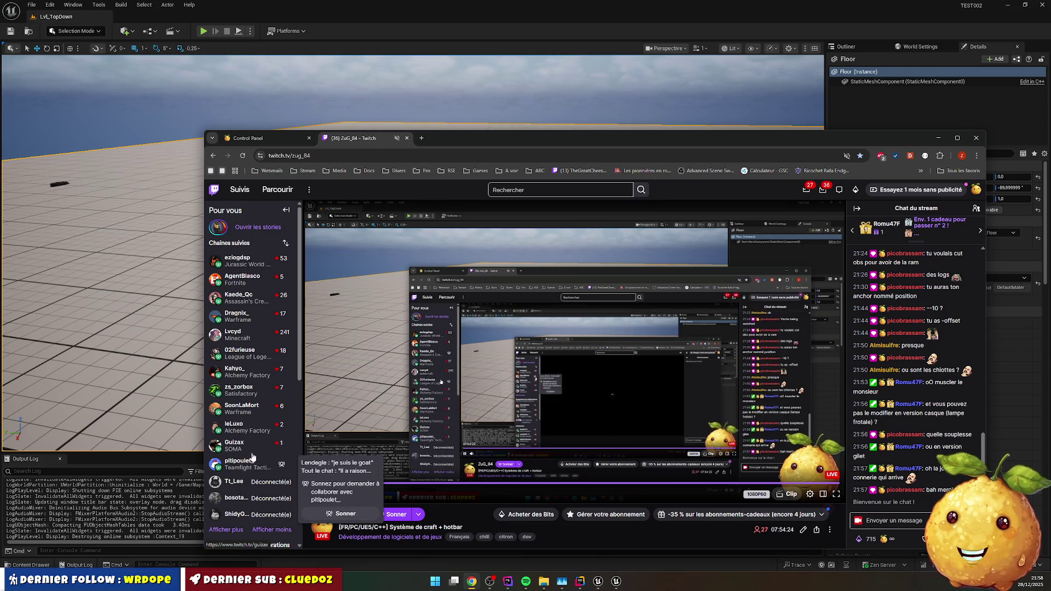
mouse_move(257, 392)
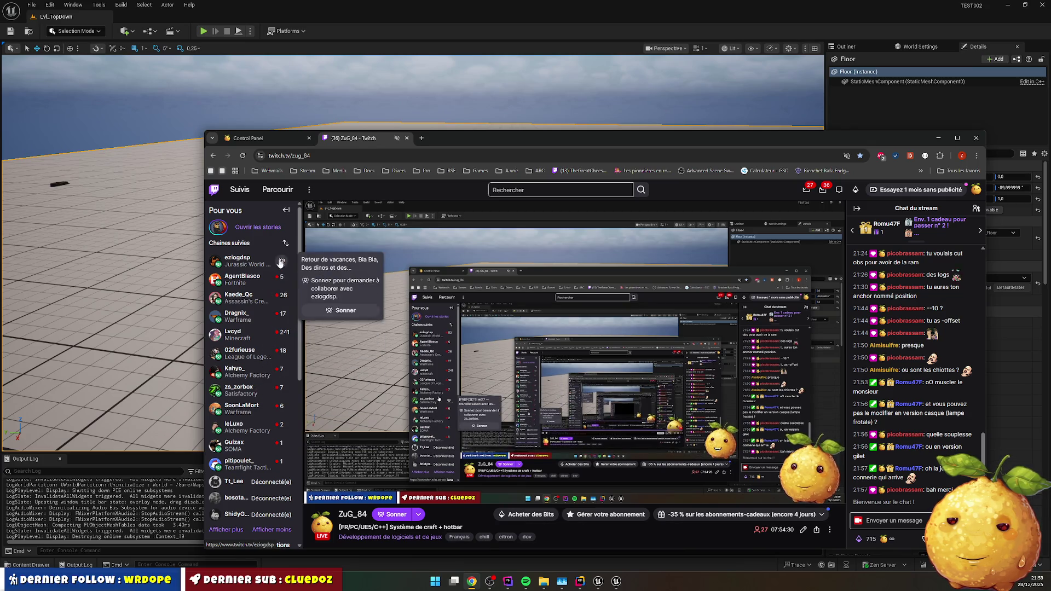
middle_click(276, 279)
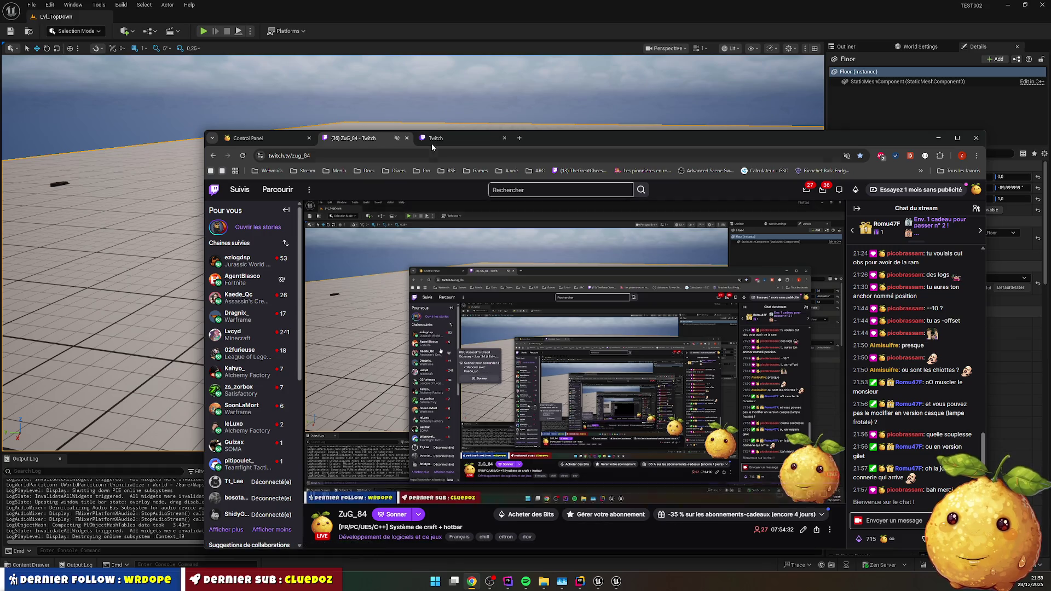
left_click(432, 140)
double_click(618, 138)
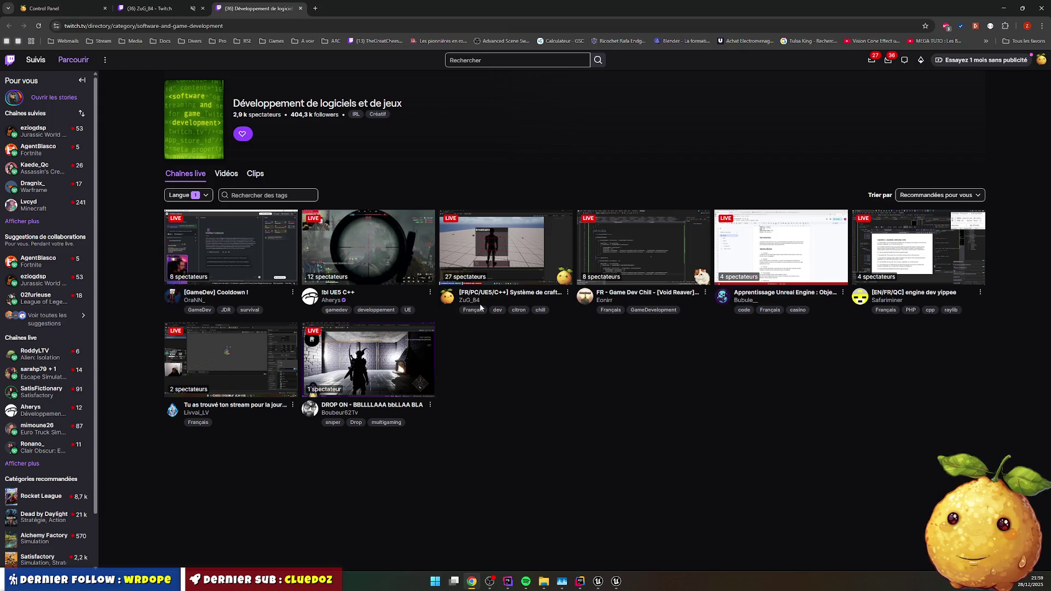
- Watch another game-dev stream in a new tab, close it, then background-open a followed sidebar channel
middle_click(360, 251)
left_click(336, 8)
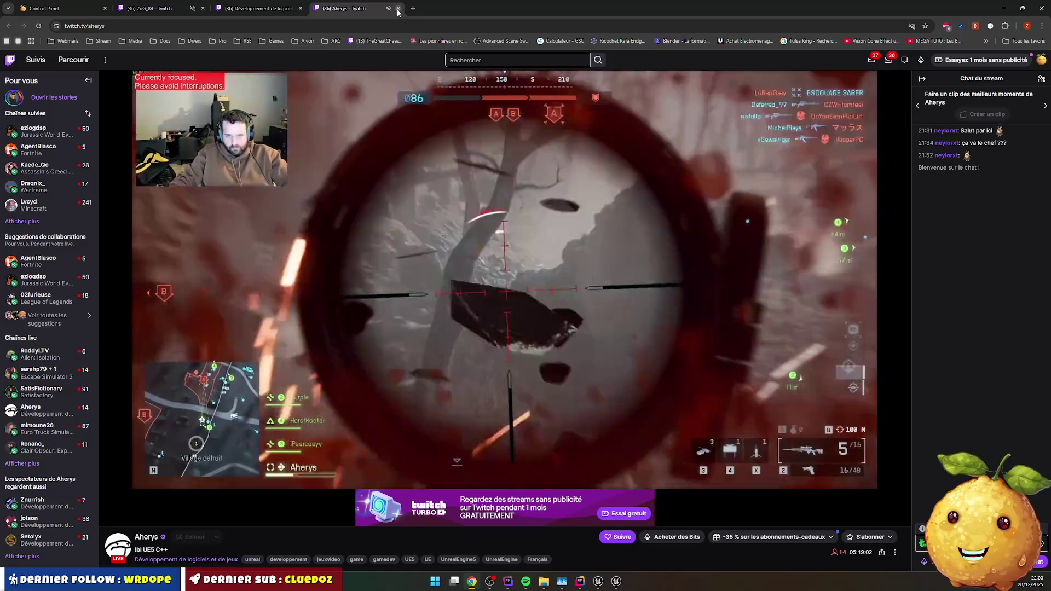
left_click(398, 8)
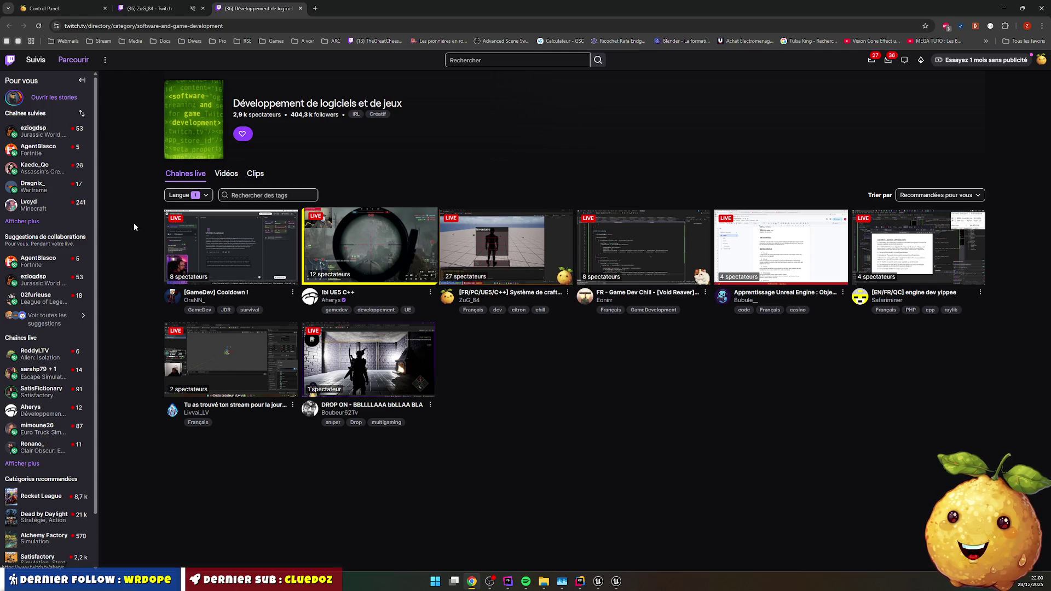
mouse_move(45, 137)
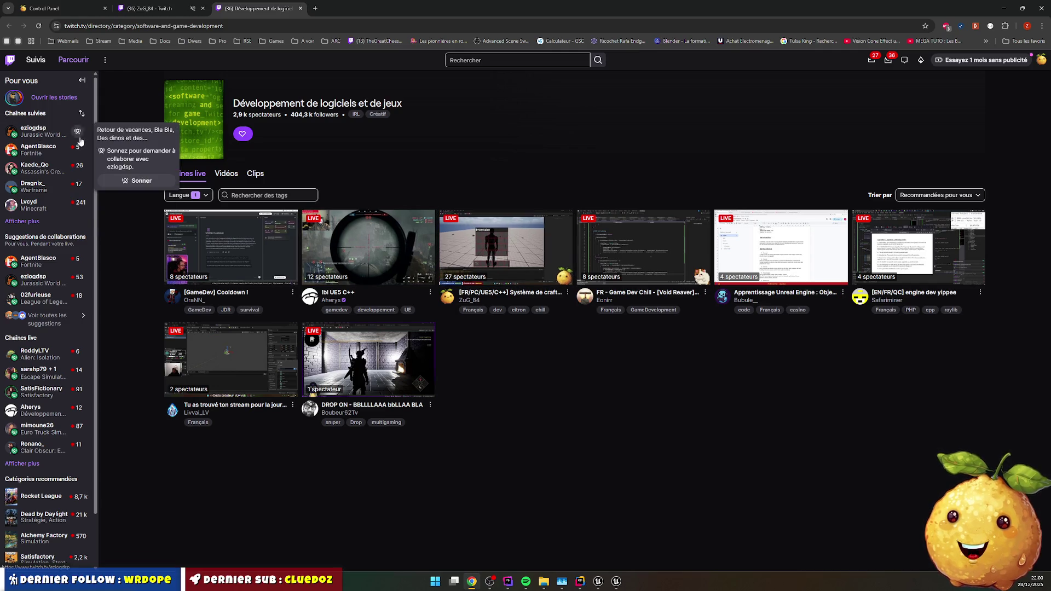
middle_click(42, 139)
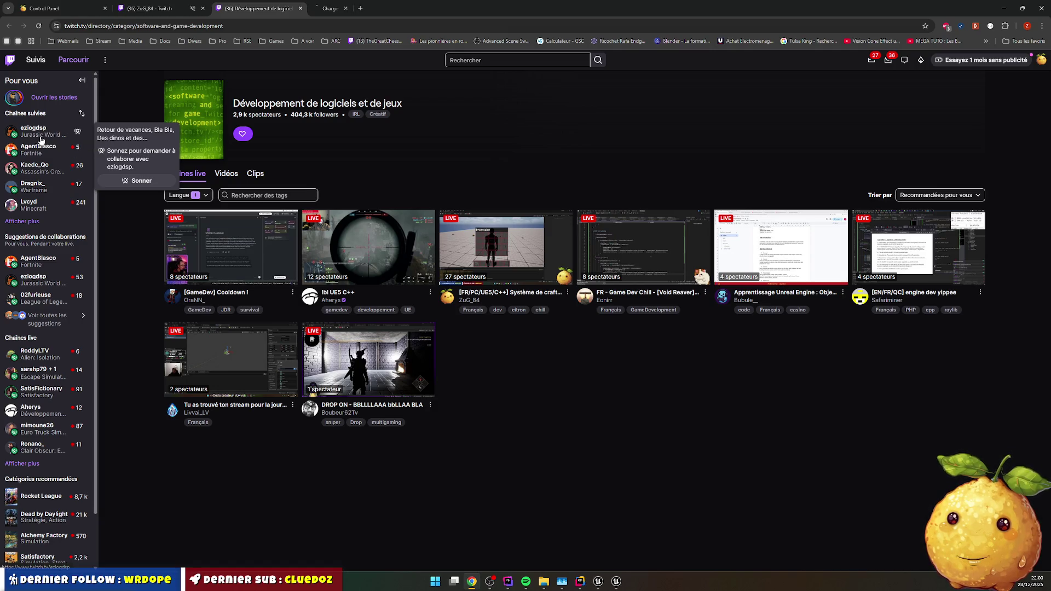
- View the followed channel's stream, go back to the category tab, and choose 'Afficher plus' under Chaînes suivies
left_click(314, 8)
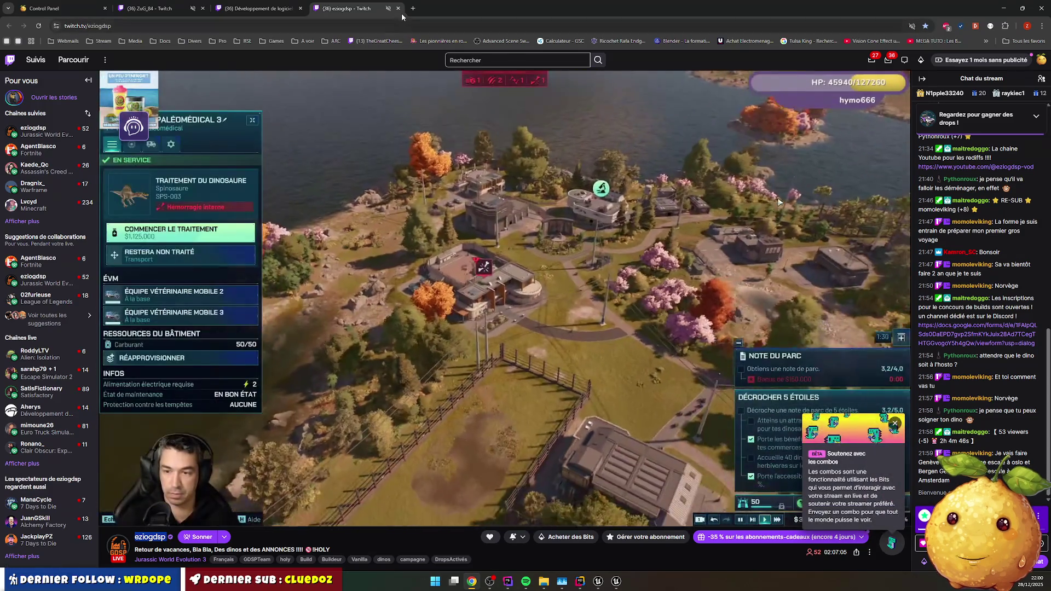
left_click(257, 8)
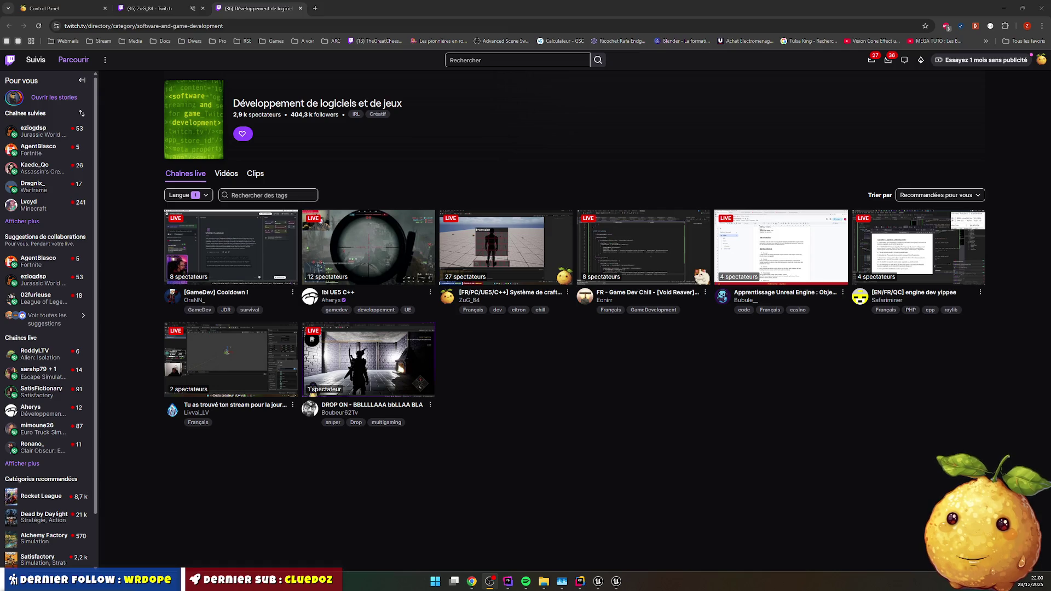
left_click(22, 221)
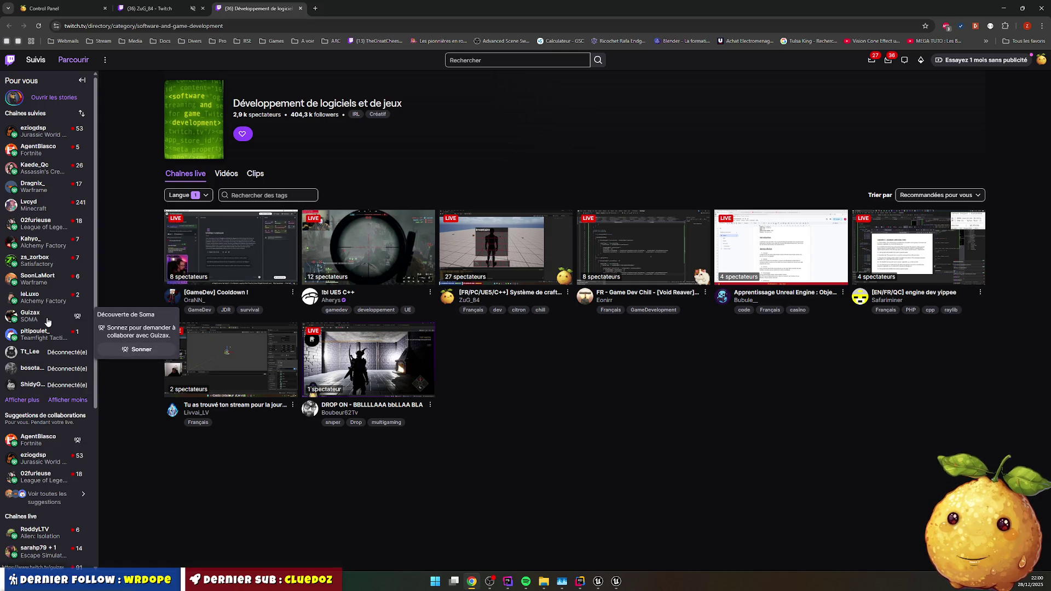